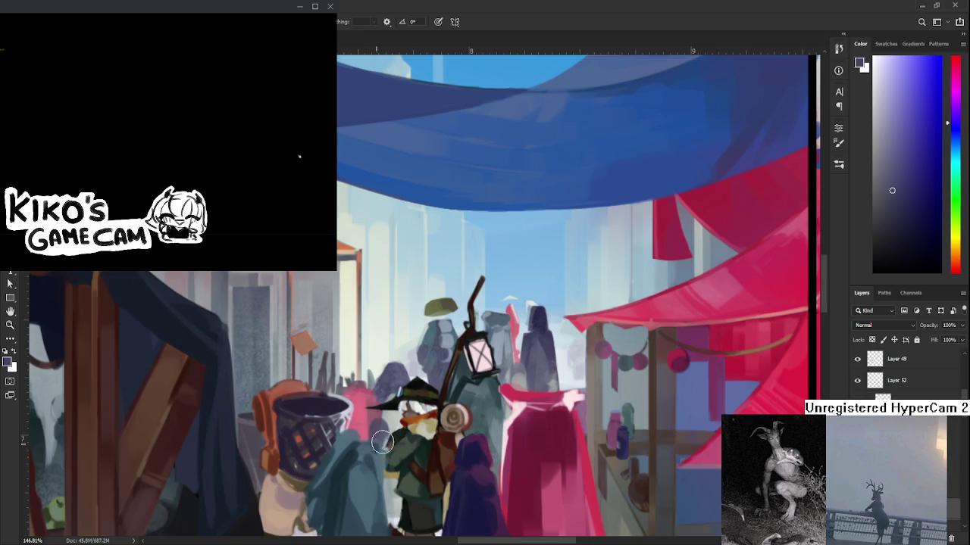
# Step: Paint darker shading over the green-clad lantern figure and its beak area
pyautogui.moveTo(377, 406); pyautogui.dragTo(379, 428)
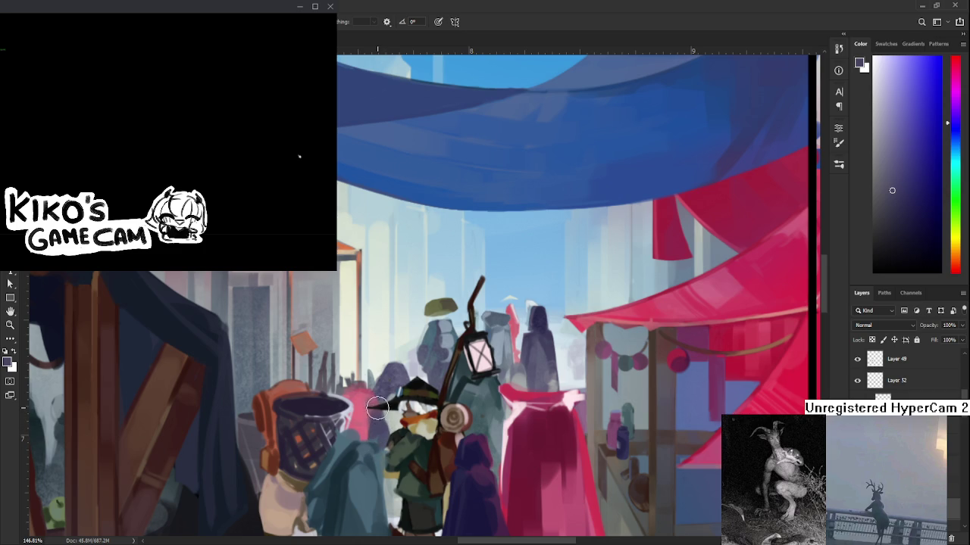
pyautogui.press('e')
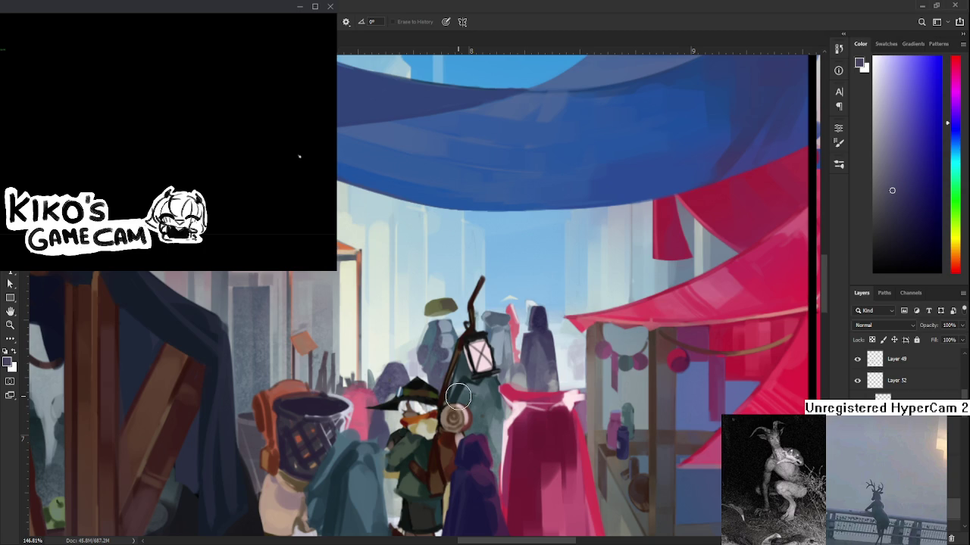
pyautogui.scroll(-2, 458, 397)
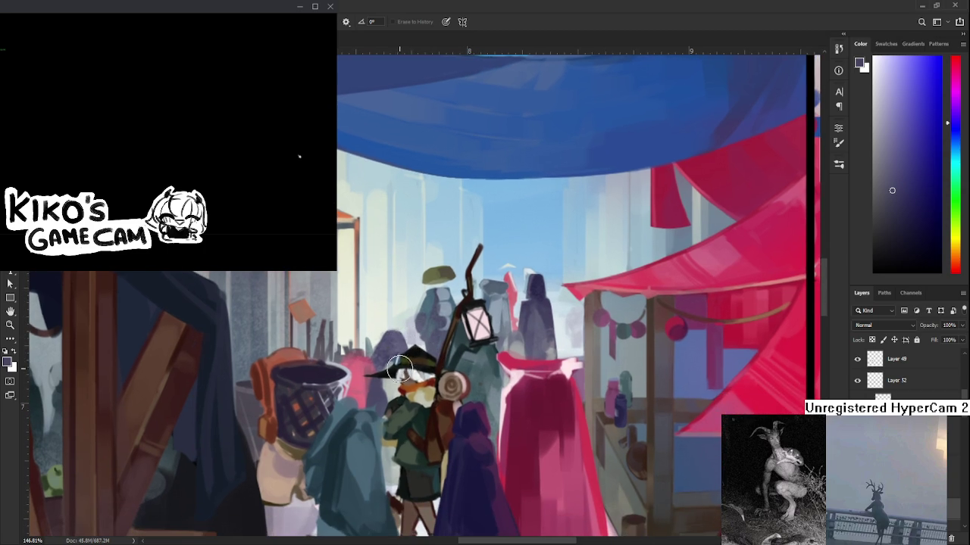
# Step: Shrink the brush and paint the witch's dark hat brim longer to the left
pyautogui.press('[')
pyautogui.press('[')
pyautogui.press('[')
pyautogui.press('b')
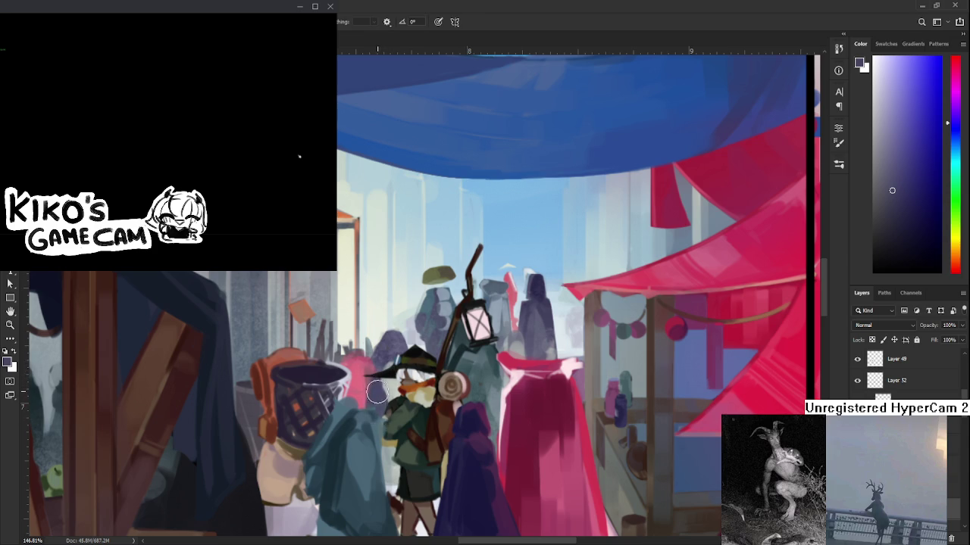
pyautogui.moveTo(385, 395); pyautogui.dragTo(366, 417)
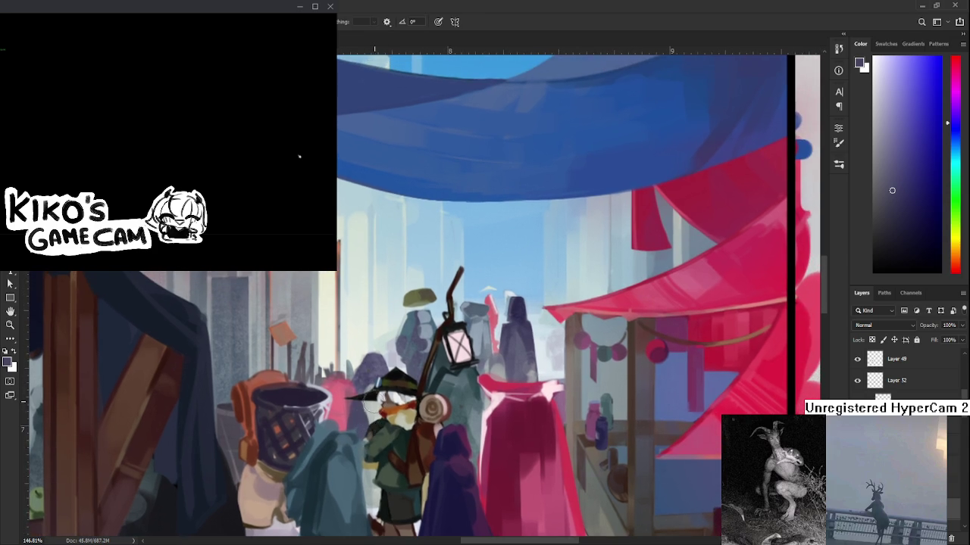
pyautogui.press('e')
pyautogui.press('b')
pyautogui.moveTo(368, 399)
pyautogui.mouseDown()
pyautogui.moveTo(357, 397)
pyautogui.moveTo(375, 395)
pyautogui.mouseUp()
# Step: Lasso a small section of the teal-cloaked figure, free-transform it, and deselect
pyautogui.scroll(-3, 408, 415)
pyautogui.scroll(2, 409, 415)
pyautogui.scroll(1, 408, 415)
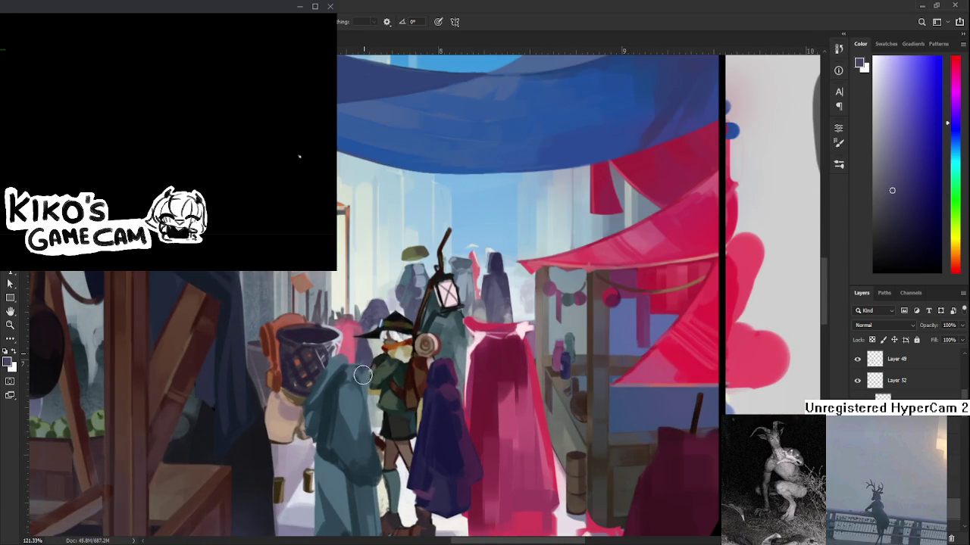
pyautogui.moveTo(353, 379); pyautogui.dragTo(358, 377)
pyautogui.hotkey('ctrl', 't')
pyautogui.press('Return')
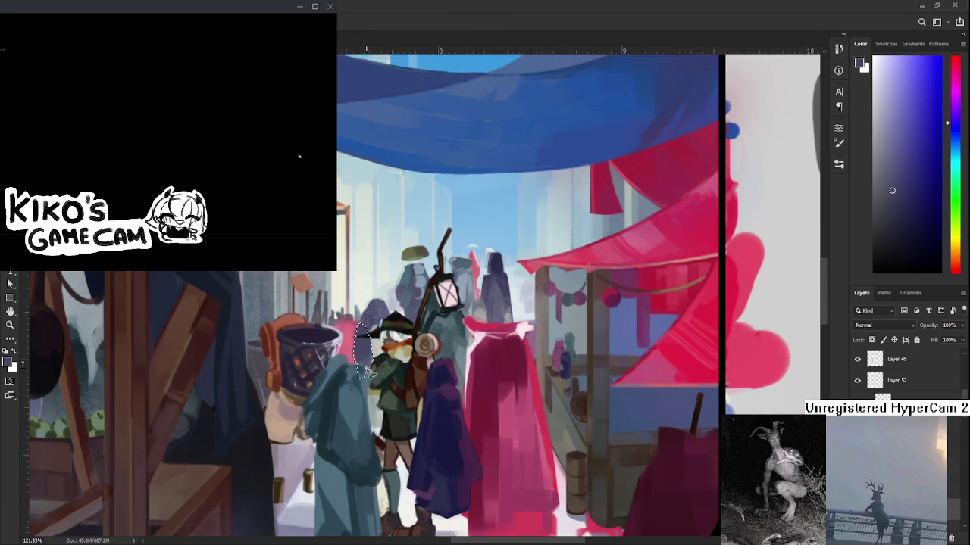
pyautogui.press('b')
pyautogui.hotkey('ctrl', 'd')
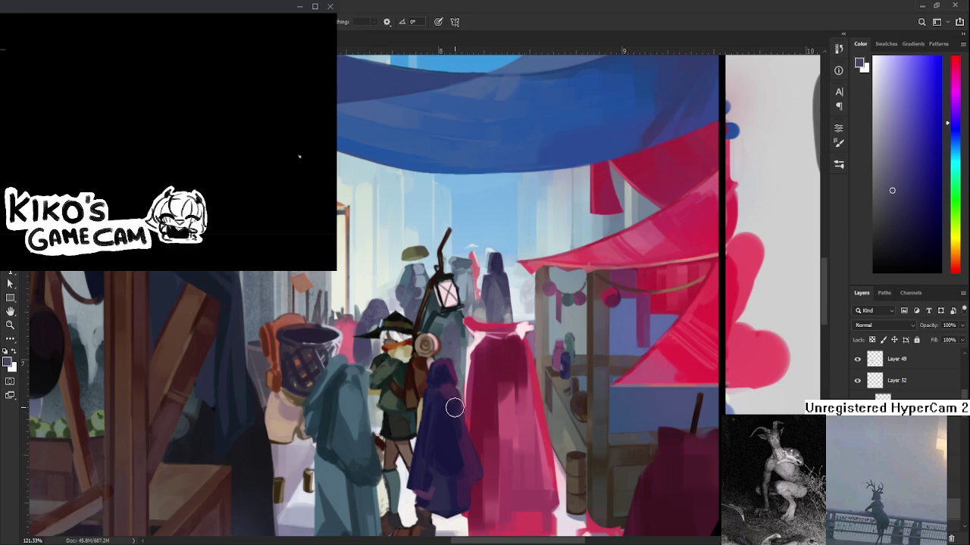
pyautogui.moveTo(437, 365); pyautogui.dragTo(466, 362)
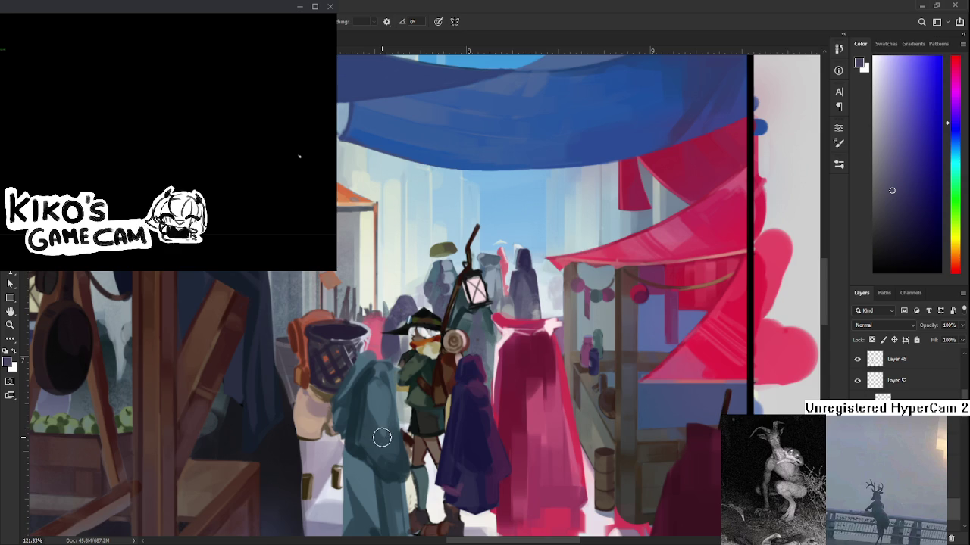
pyautogui.scroll(-2, 386, 426)
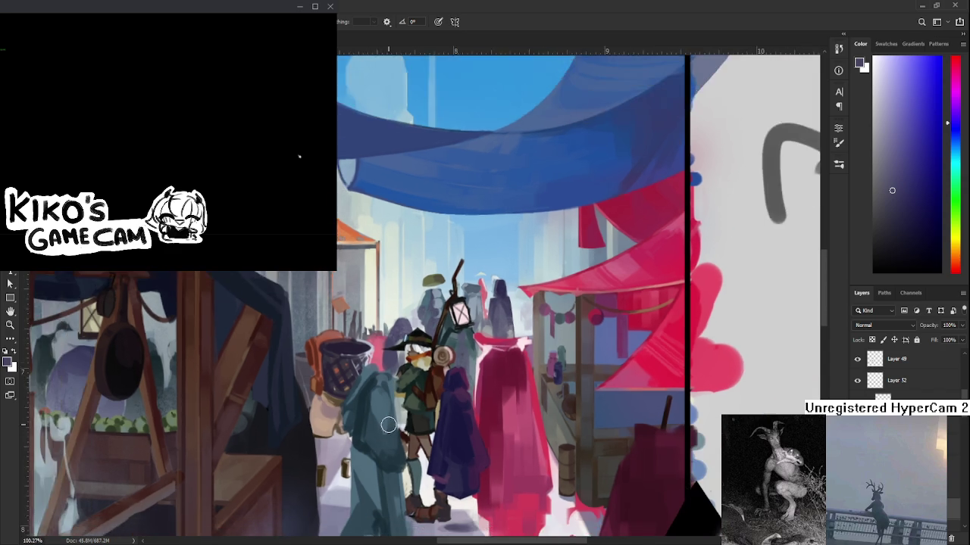
# Step: Zoom out to the whole framed scene and Alt-click the canvas to sample black
pyautogui.scroll(-1, 388, 425)
pyautogui.scroll(-2, 388, 425)
pyautogui.scroll(1, 388, 425)
pyautogui.scroll(2, 388, 425)
pyautogui.scroll(2, 387, 425)
pyautogui.scroll(1, 383, 409)
pyautogui.scroll(-4, 378, 401)
pyautogui.scroll(1, 384, 399)
pyautogui.scroll(2, 386, 400)
pyautogui.scroll(1, 388, 400)
pyautogui.scroll(-3, 389, 400)
pyautogui.scroll(-2, 394, 401)
pyautogui.scroll(1, 404, 400)
pyautogui.scroll(1, 402, 409)
pyautogui.scroll(1, 398, 424)
pyautogui.scroll(1, 391, 447)
pyautogui.scroll(-2, 388, 460)
pyautogui.scroll(-1, 383, 477)
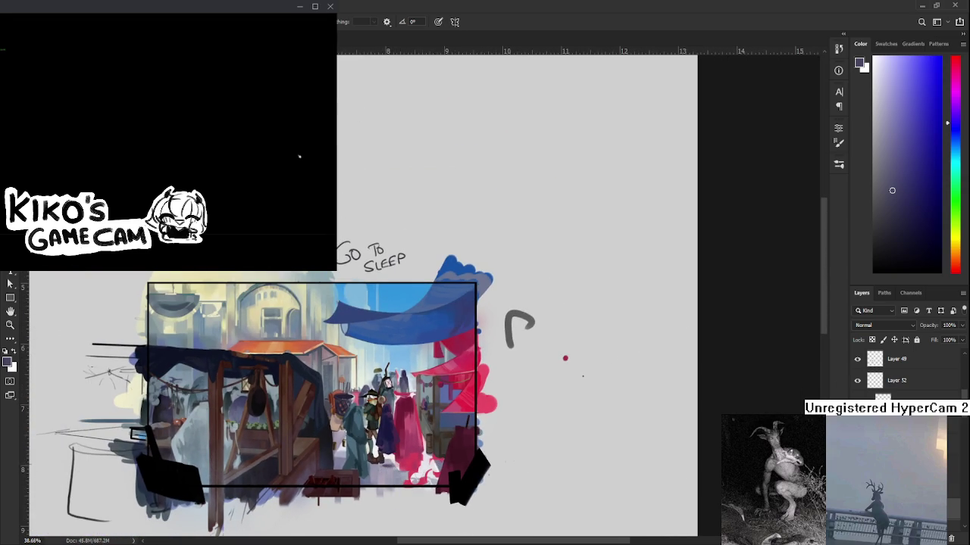
pyautogui.scroll(-5, 857, 398)
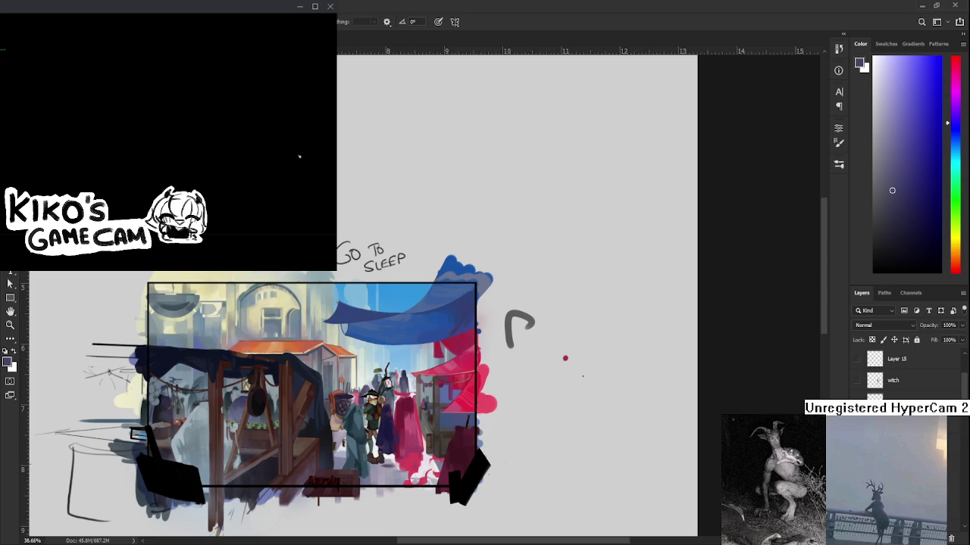
pyautogui.keyDown('alt'); pyautogui.click(472, 475); pyautogui.keyUp('alt')
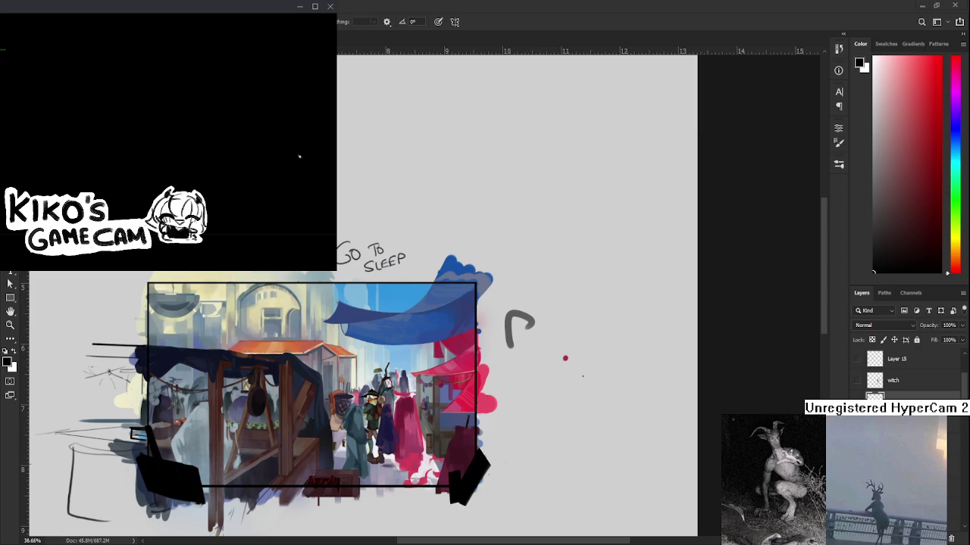
# Step: Sample black and paint over the reddish chest on the frame's bottom edge, undoing the strokes
pyautogui.scroll(2, 449, 416)
pyautogui.keyDown('alt'); pyautogui.click(444, 475); pyautogui.keyUp('alt')
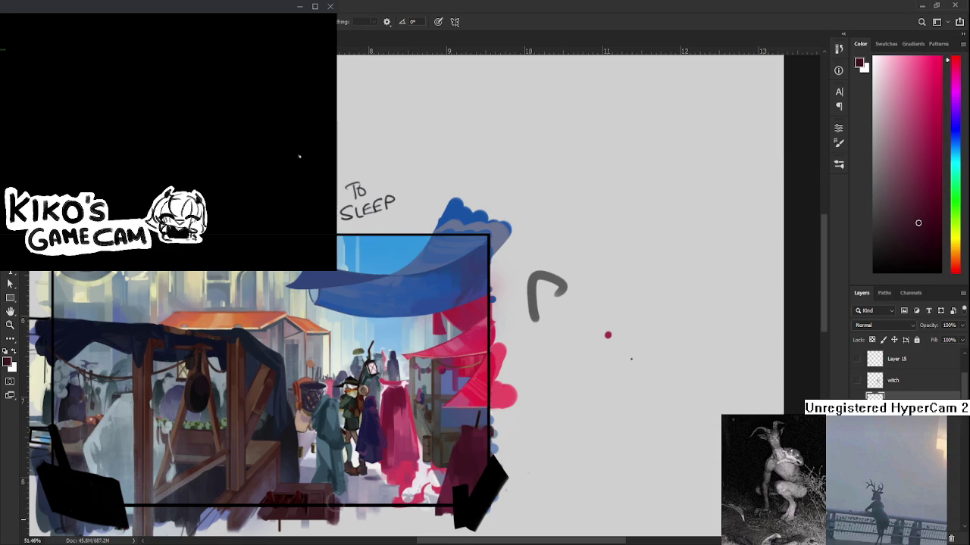
pyautogui.keyDown('alt'); pyautogui.click(341, 506); pyautogui.keyUp('alt')
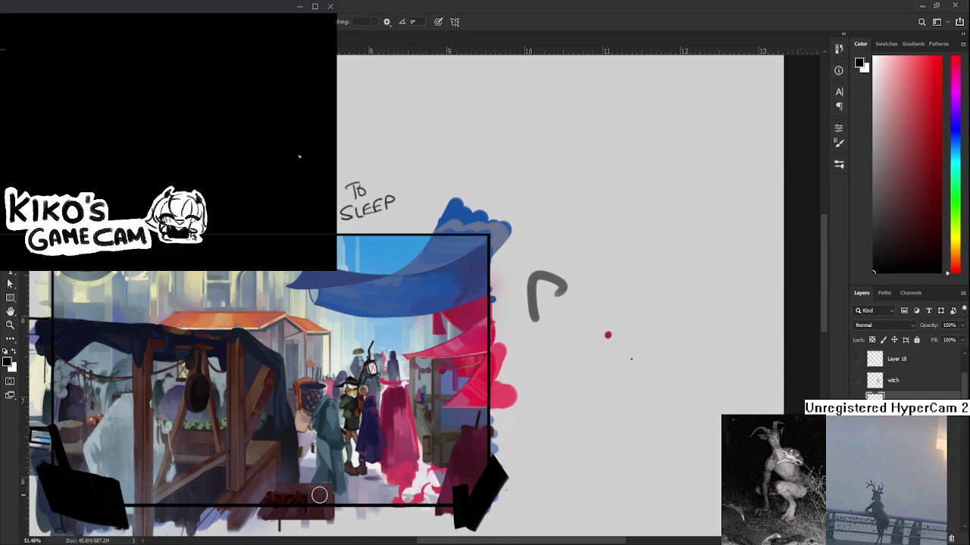
pyautogui.moveTo(306, 489); pyautogui.dragTo(338, 506)
pyautogui.moveTo(266, 503); pyautogui.dragTo(305, 486)
pyautogui.hotkey('ctrl', 'z')
pyautogui.hotkey('ctrl', 'z')
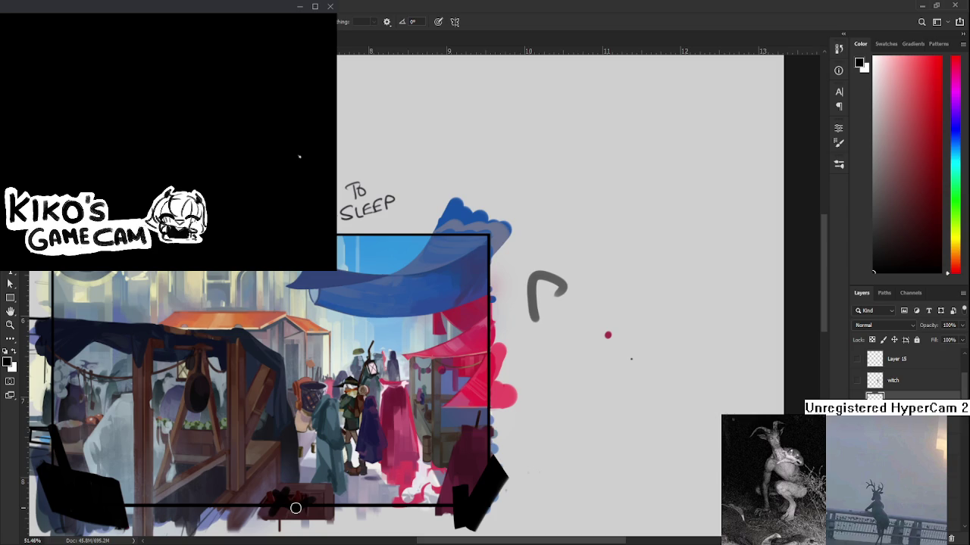
pyautogui.scroll(2, 530, 379)
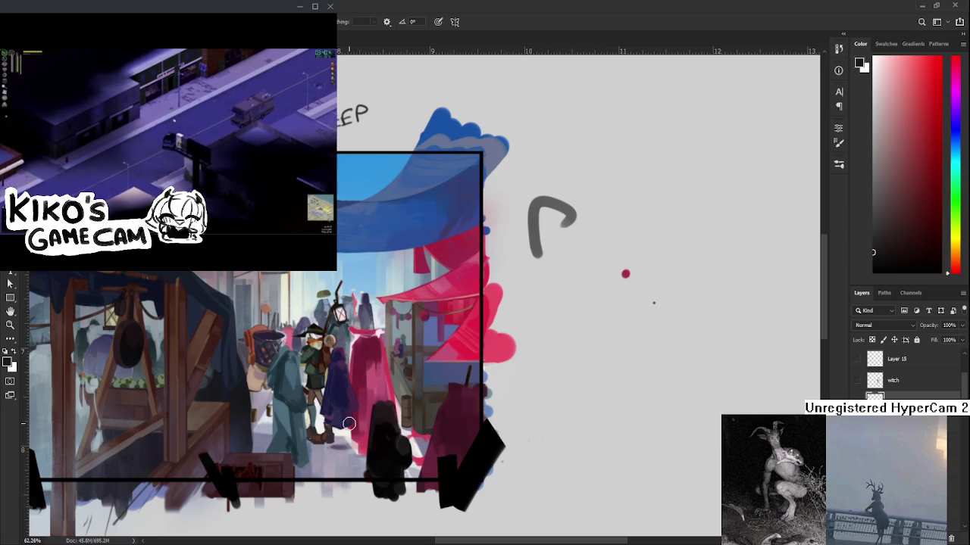
# Step: Pan to the lower middle of the painting where the foreground silhouettes sit
pyautogui.moveTo(389, 425)
pyautogui.mouseDown()
pyautogui.moveTo(366, 400)
pyautogui.moveTo(361, 426)
pyautogui.mouseUp()
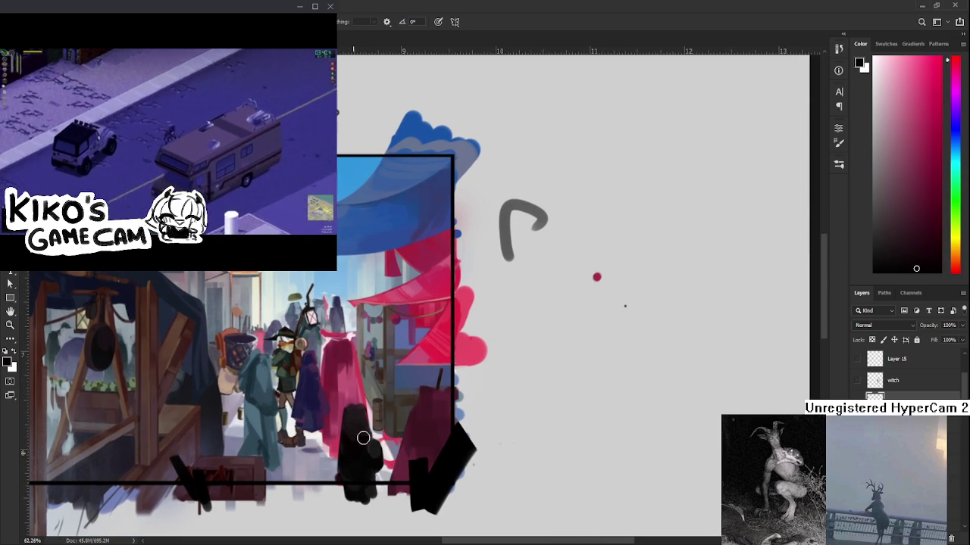
pyautogui.keyDown('alt'); pyautogui.click(359, 432); pyautogui.keyUp('alt')
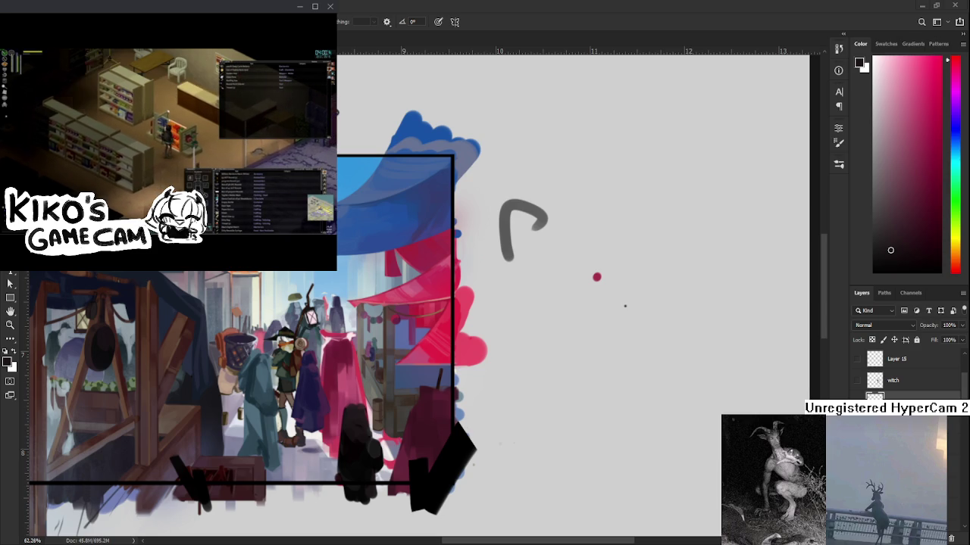
pyautogui.scroll(2, 299, 421)
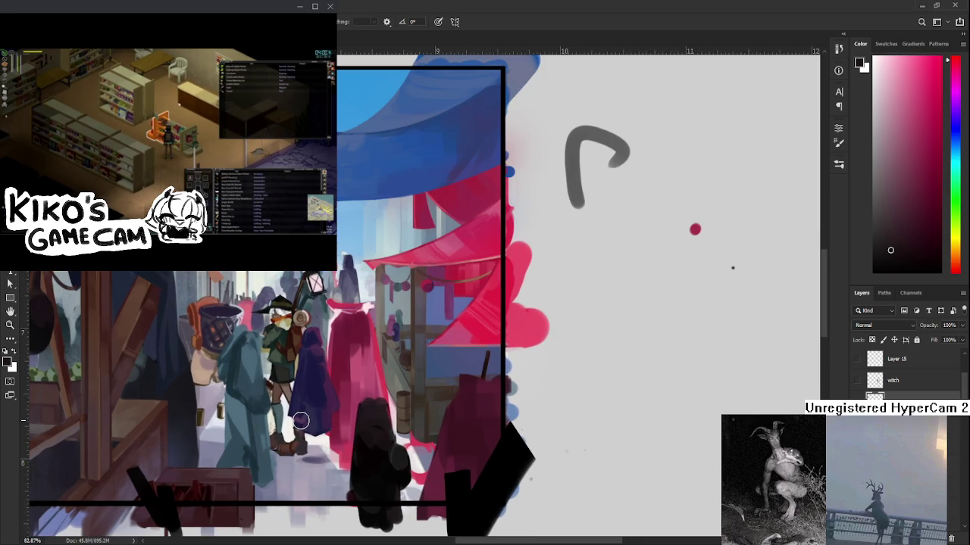
pyautogui.scroll(-2, 299, 422)
pyautogui.scroll(1, 301, 418)
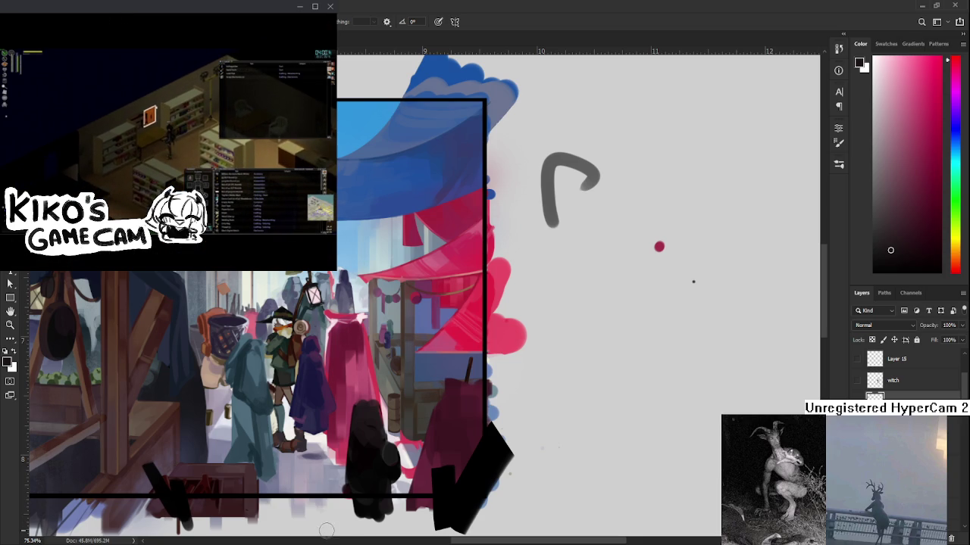
pyautogui.scroll(-2, 334, 517)
pyautogui.keyDown('alt'); pyautogui.click(371, 413); pyautogui.keyUp('alt')
pyautogui.moveTo(372, 413); pyautogui.dragTo(357, 437)
pyautogui.keyDown('alt'); pyautogui.click(363, 434); pyautogui.keyUp('alt')
pyautogui.press('e')
pyautogui.press('b')
pyautogui.keyDown('alt'); pyautogui.click(361, 446); pyautogui.keyUp('alt')
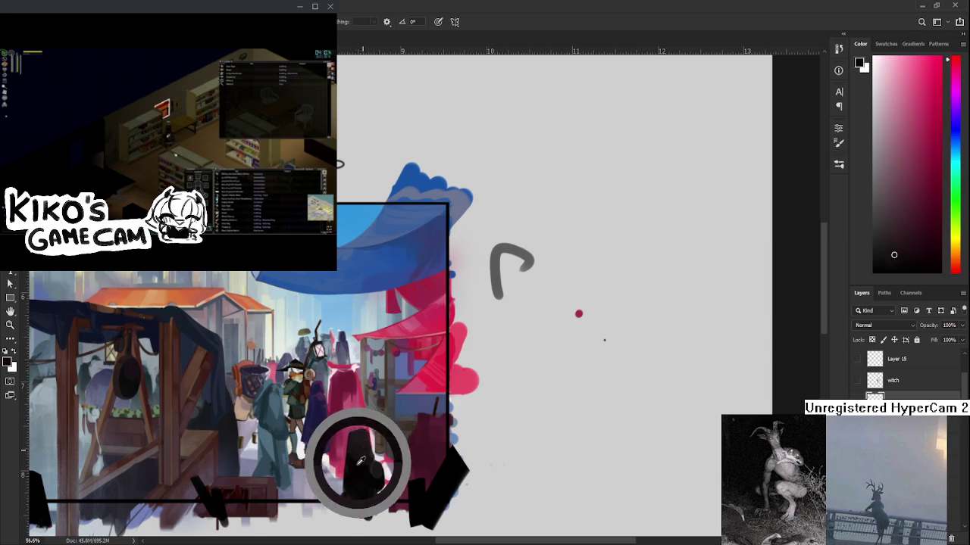
pyautogui.keyDown('alt'); pyautogui.click(364, 450); pyautogui.keyUp('alt')
pyautogui.press('e')
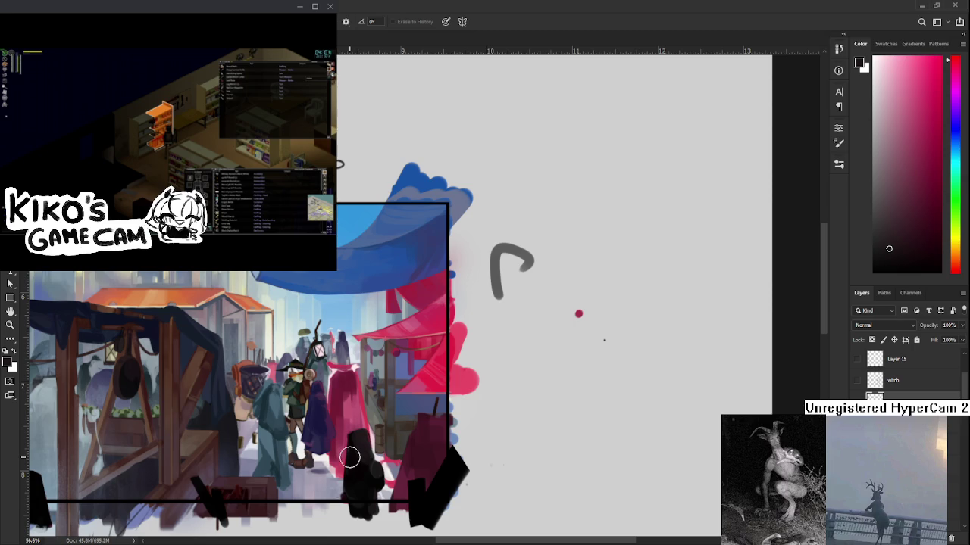
pyautogui.scroll(2, 349, 457)
# Step: Alt-click the dark figure in the market crowd to sample its colour
pyautogui.scroll(-1, 353, 441)
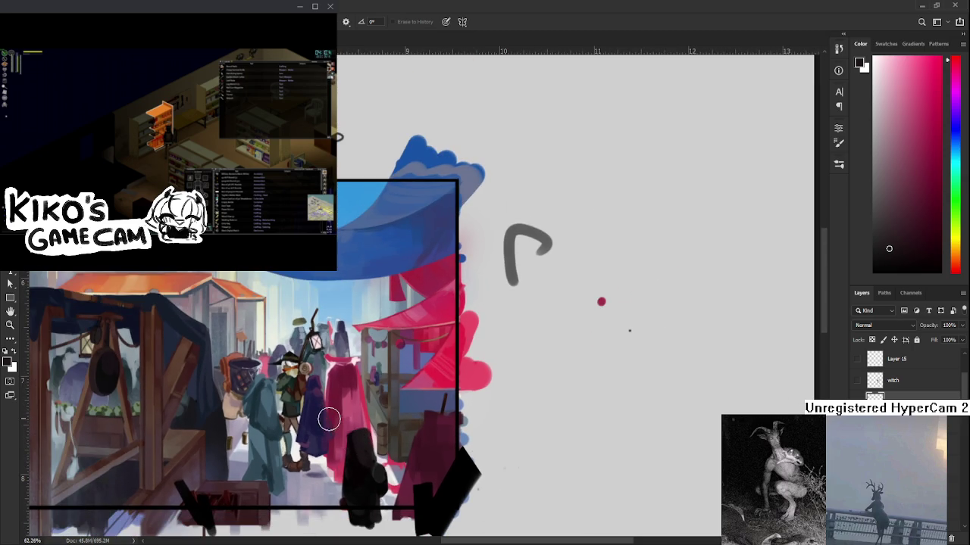
pyautogui.press('b')
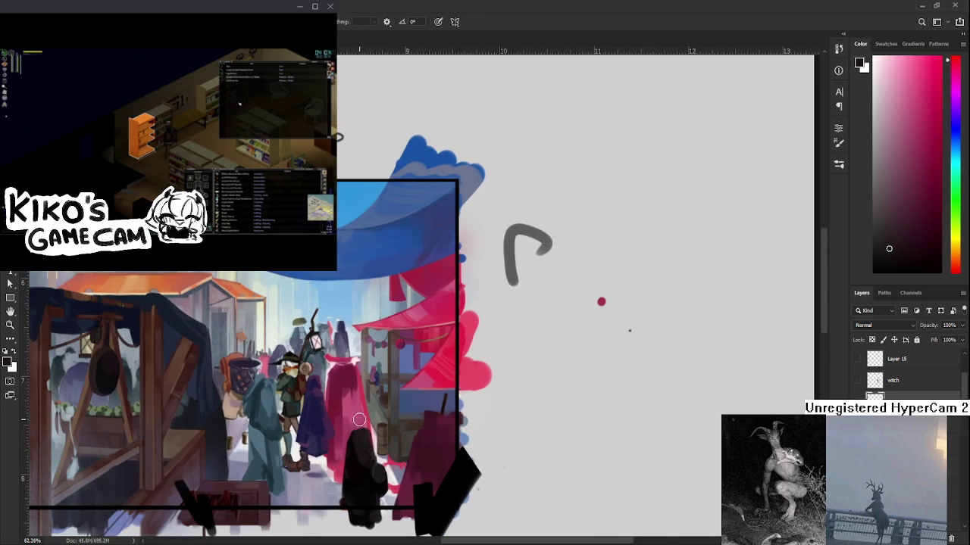
pyautogui.keyDown('alt'); pyautogui.click(352, 445); pyautogui.keyUp('alt')
pyautogui.press('e')
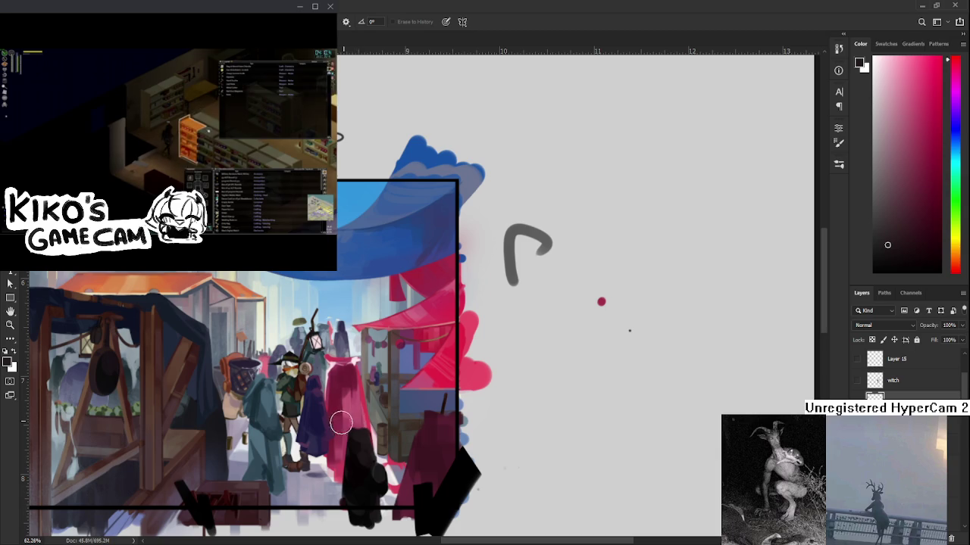
pyautogui.press('b')
# Step: Refine the sampled colour to a darker shade in the Color panel
pyautogui.keyDown('alt'); pyautogui.click(356, 443); pyautogui.keyUp('alt')
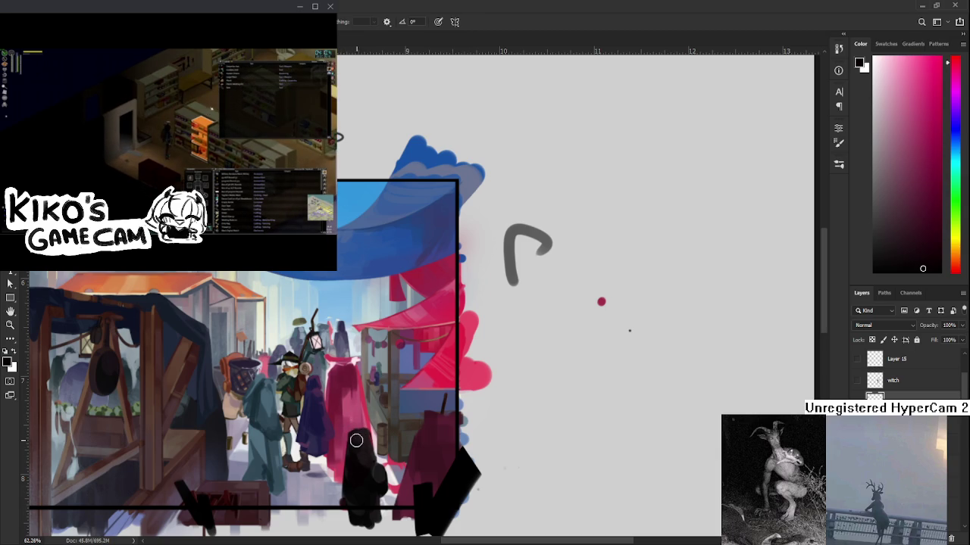
pyautogui.keyDown('alt'); pyautogui.click(360, 439); pyautogui.keyUp('alt')
pyautogui.keyDown('alt'); pyautogui.click(360, 437); pyautogui.keyUp('alt')
pyautogui.keyDown('alt'); pyautogui.click(361, 436); pyautogui.keyUp('alt')
pyautogui.keyDown('alt'); pyautogui.click(365, 438); pyautogui.keyUp('alt')
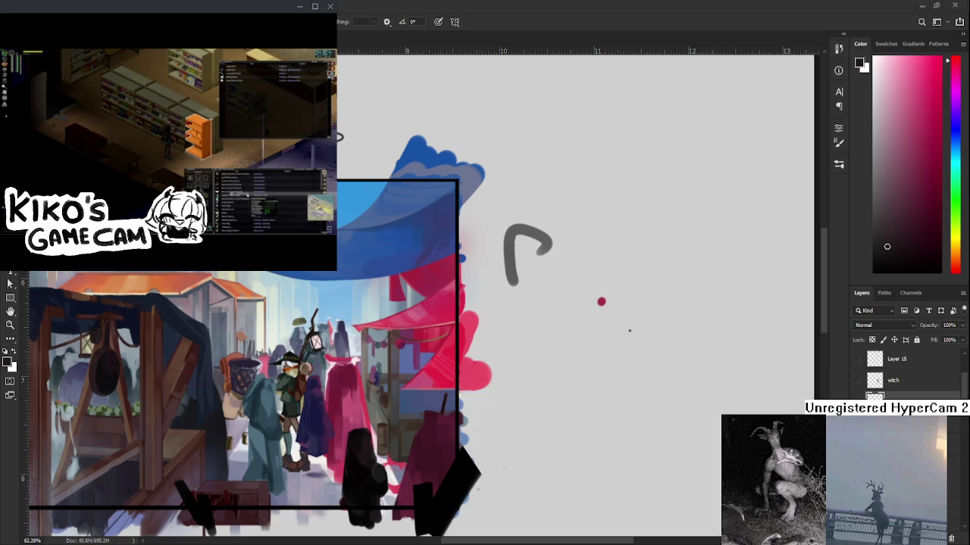
pyautogui.scroll(-2, 345, 450)
pyautogui.scroll(-2, 345, 450)
pyautogui.moveTo(278, 450); pyautogui.dragTo(405, 437)
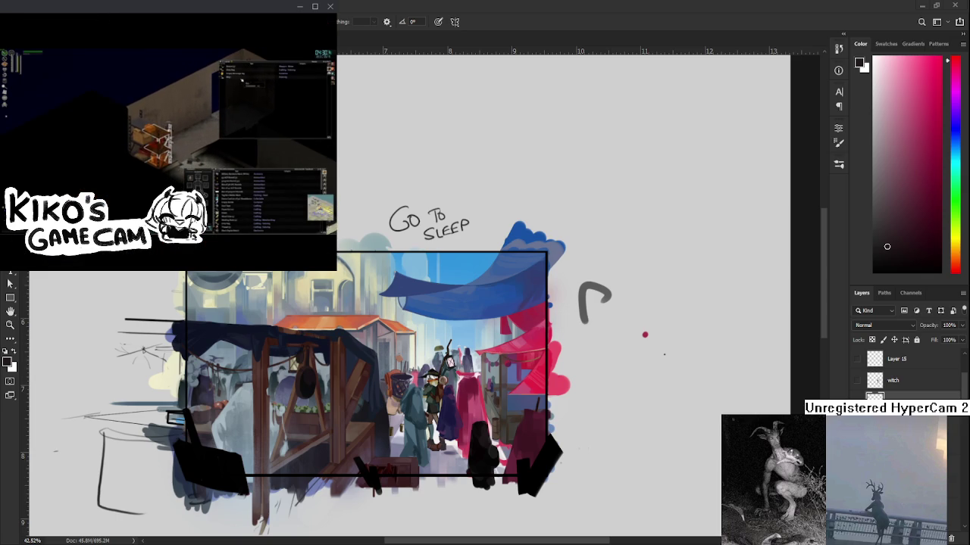
# Step: Zoom and pan around the market painting, then close it to reach the Home recent-files grid
pyautogui.moveTo(334, 365); pyautogui.dragTo(534, 341)
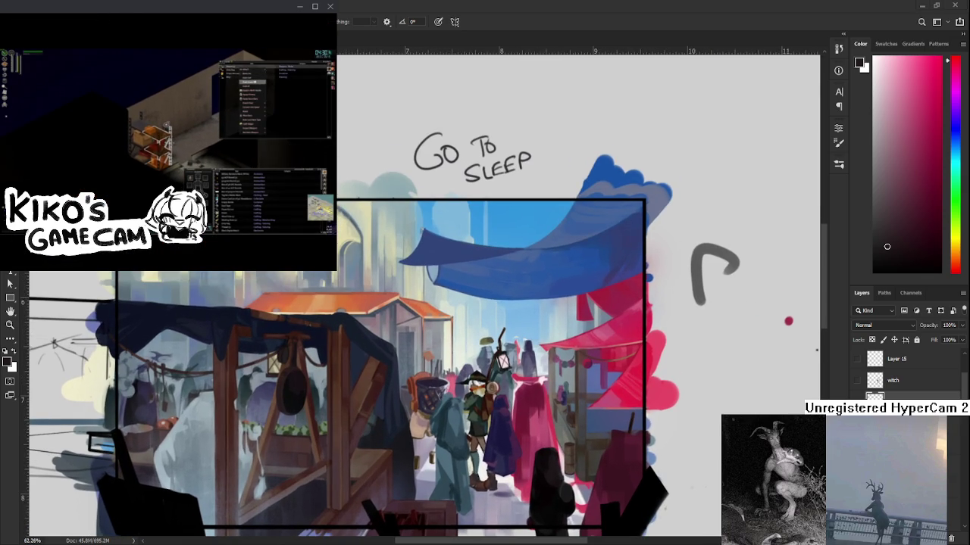
pyautogui.scroll(-1, 501, 421)
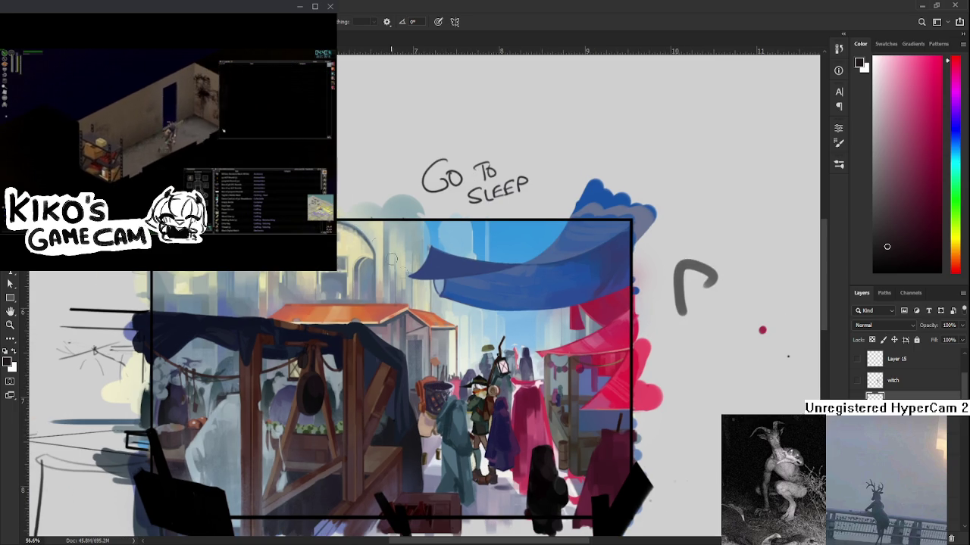
pyautogui.scroll(-1, 424, 389)
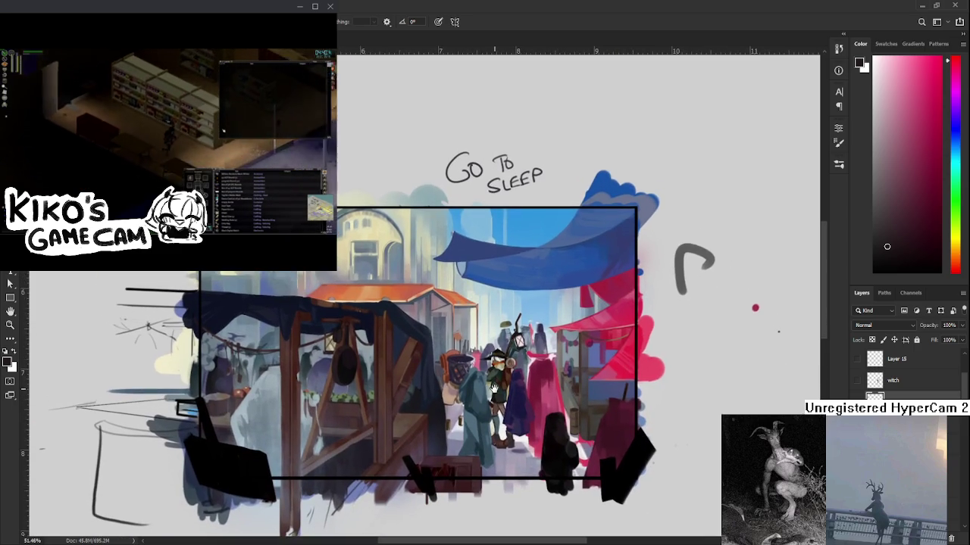
pyautogui.moveTo(494, 389); pyautogui.dragTo(506, 391)
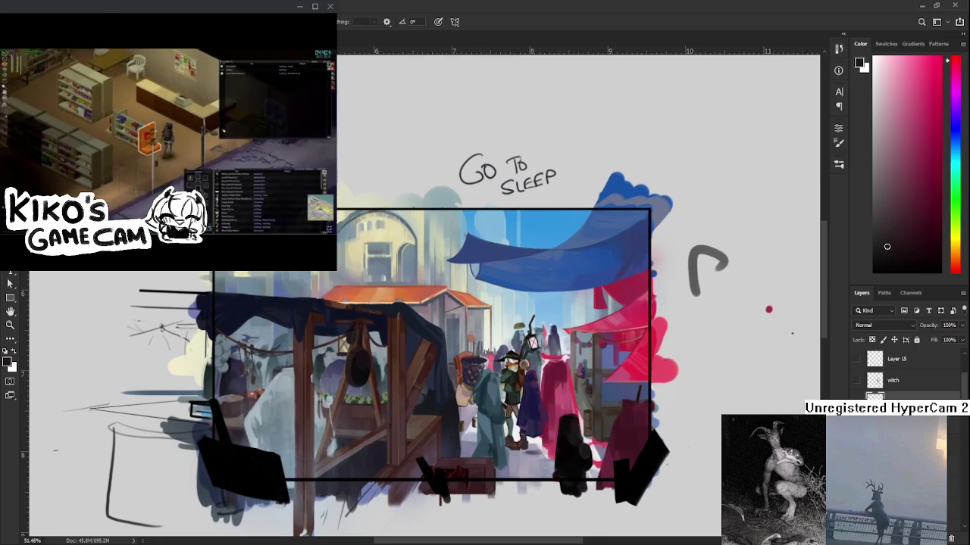
pyautogui.hotkey('ctrl', 'w')
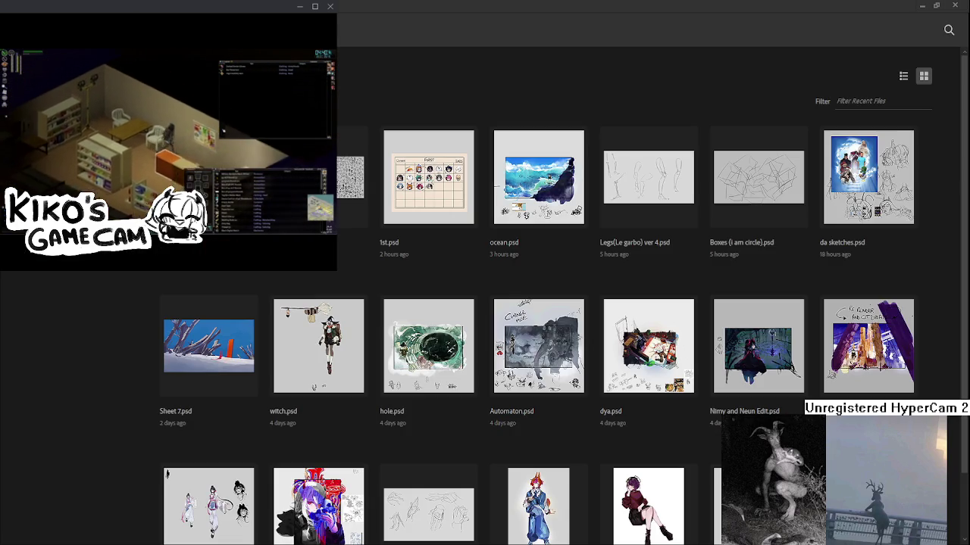
# Step: Open the doodled character-heads sheet and zoom in on the ghost-cat
pyautogui.click(350, 178)
pyautogui.scroll(3, 540, 345)
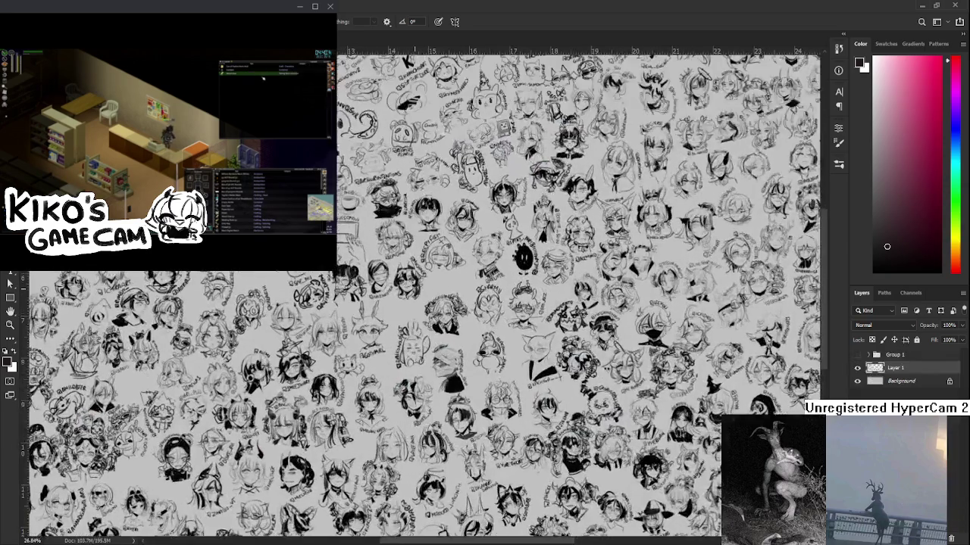
pyautogui.moveTo(539, 344)
pyautogui.mouseDown()
pyautogui.moveTo(231, 345)
pyautogui.moveTo(342, 260)
pyautogui.moveTo(368, 415)
pyautogui.mouseUp()
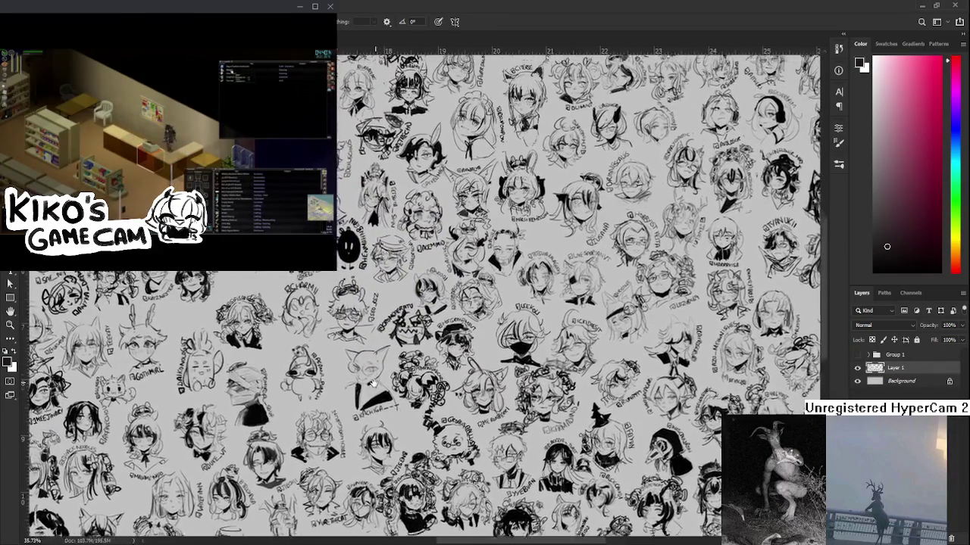
pyautogui.scroll(2, 366, 415)
pyautogui.scroll(2, 367, 415)
pyautogui.scroll(2, 367, 415)
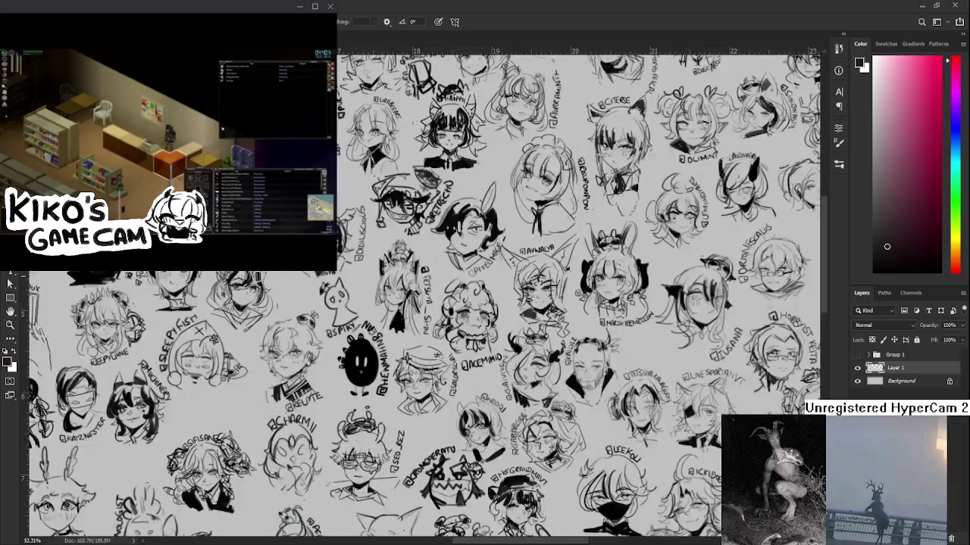
pyautogui.scroll(2, 350, 318)
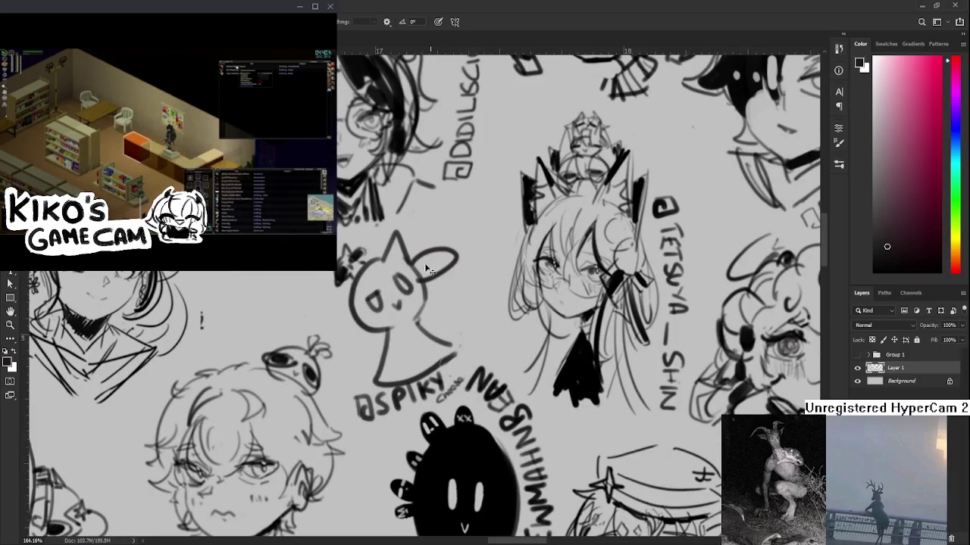
# Step: Redraw a thicker rounded ear bump on the ghost-cat, then return to the market painting
pyautogui.hotkey('ctrl', 'z')
pyautogui.moveTo(422, 261); pyautogui.dragTo(424, 285)
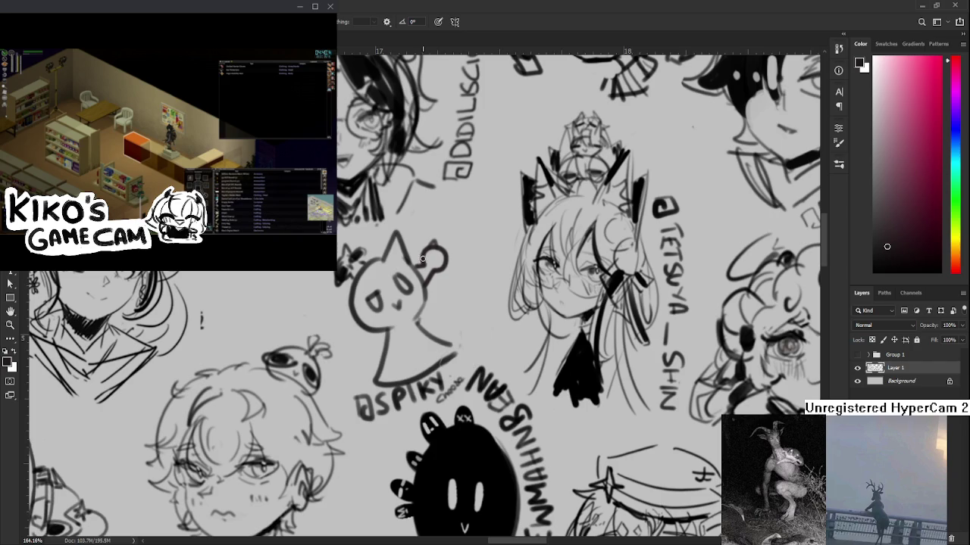
pyautogui.moveTo(436, 262); pyautogui.dragTo(445, 275)
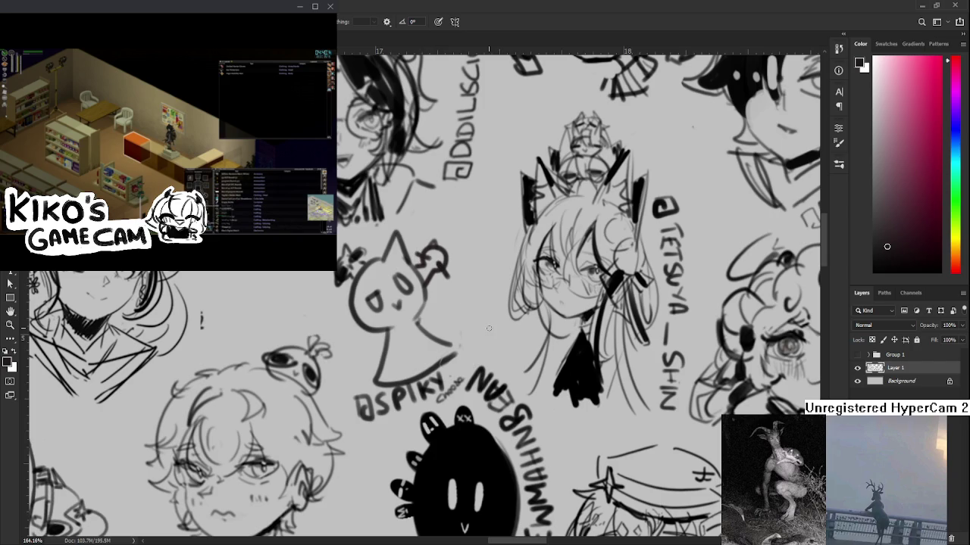
pyautogui.scroll(-2, 445, 275)
pyautogui.scroll(-2, 454, 284)
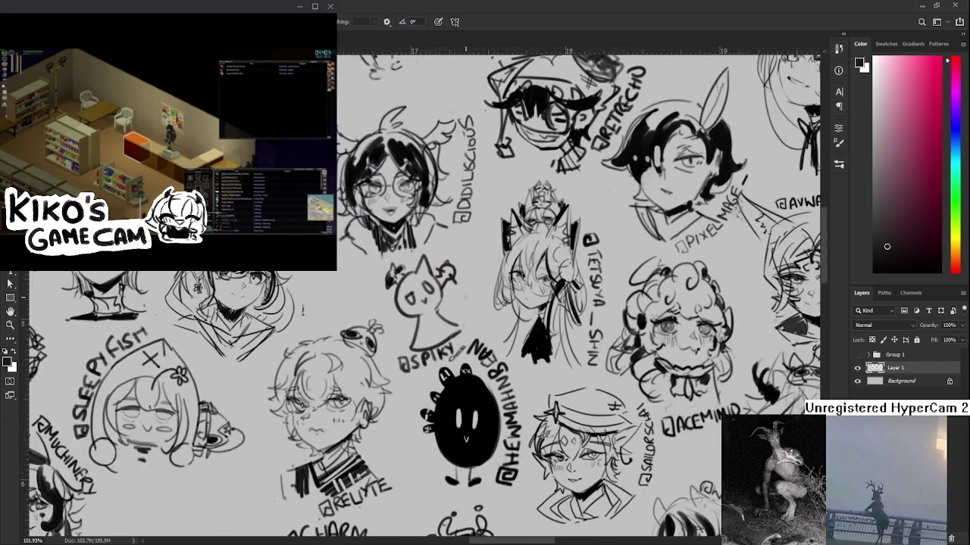
pyautogui.scroll(-3, 465, 297)
pyautogui.scroll(-3, 465, 297)
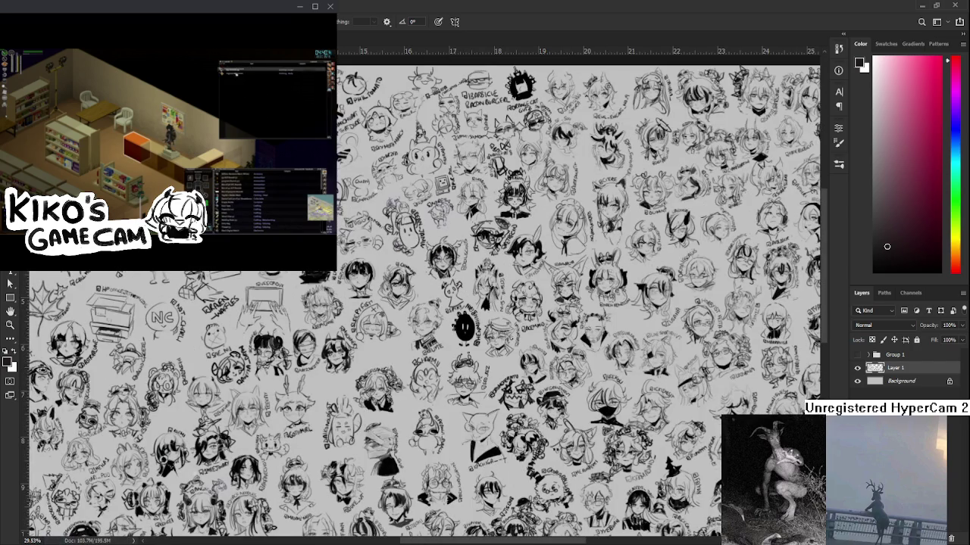
pyautogui.hotkey('ctrl', 'Tab')
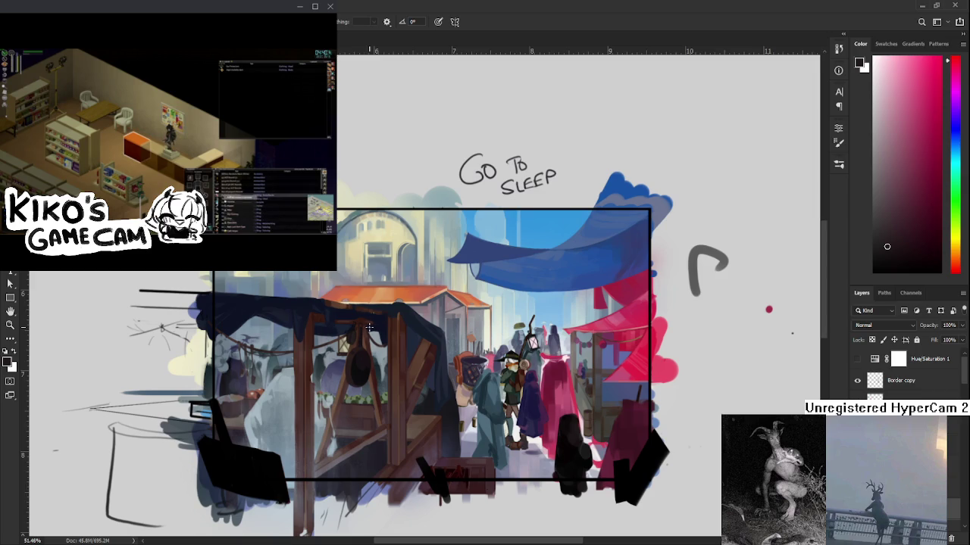
pyautogui.scroll(-1, 370, 327)
pyautogui.scroll(2, 368, 341)
pyautogui.scroll(2, 361, 378)
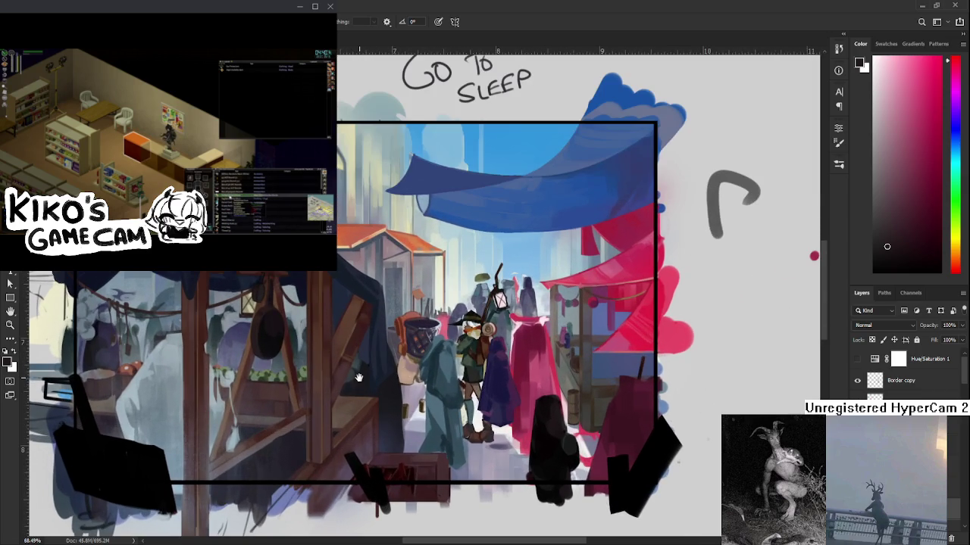
pyautogui.moveTo(362, 378); pyautogui.dragTo(404, 372)
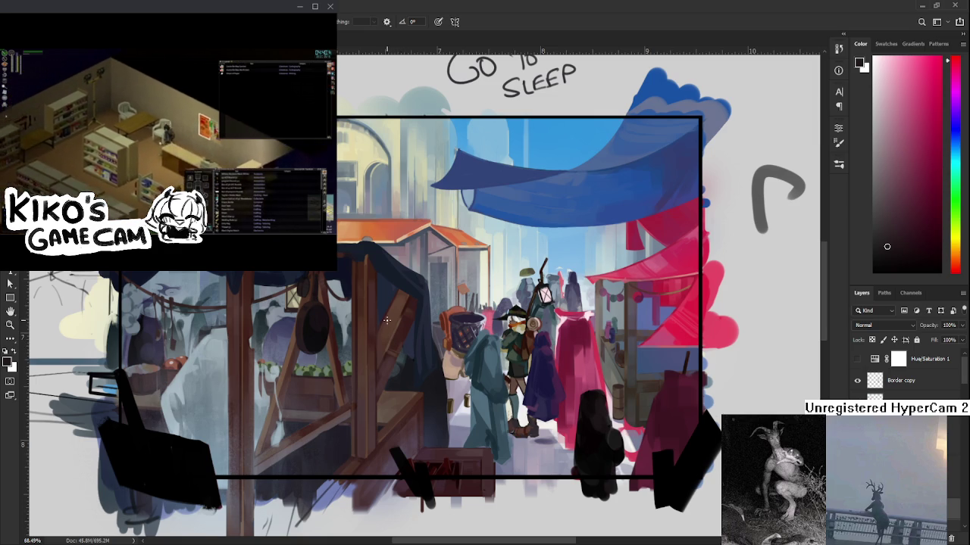
pyautogui.scroll(-3, 387, 320)
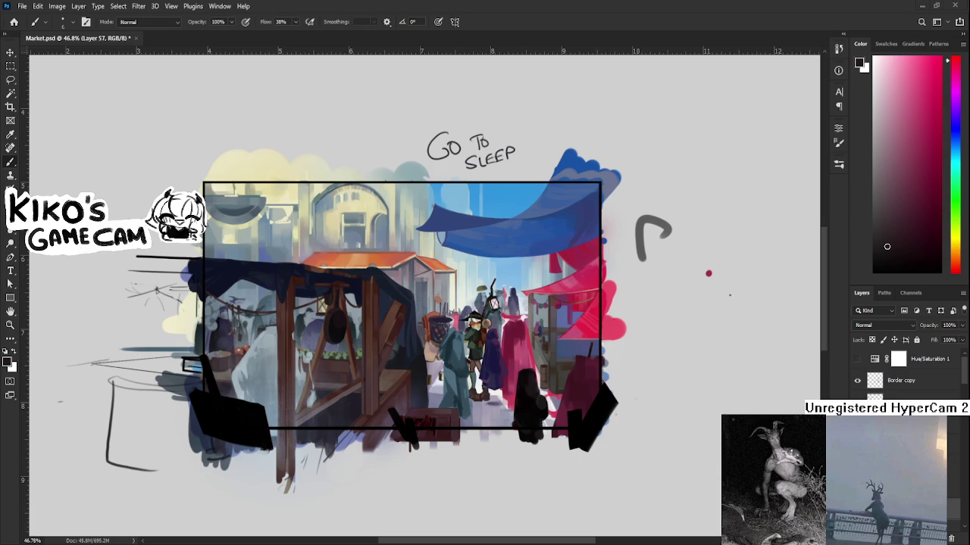
pyautogui.keyDown('alt'); pyautogui.scroll(-1, 380, 320); pyautogui.keyUp('alt')
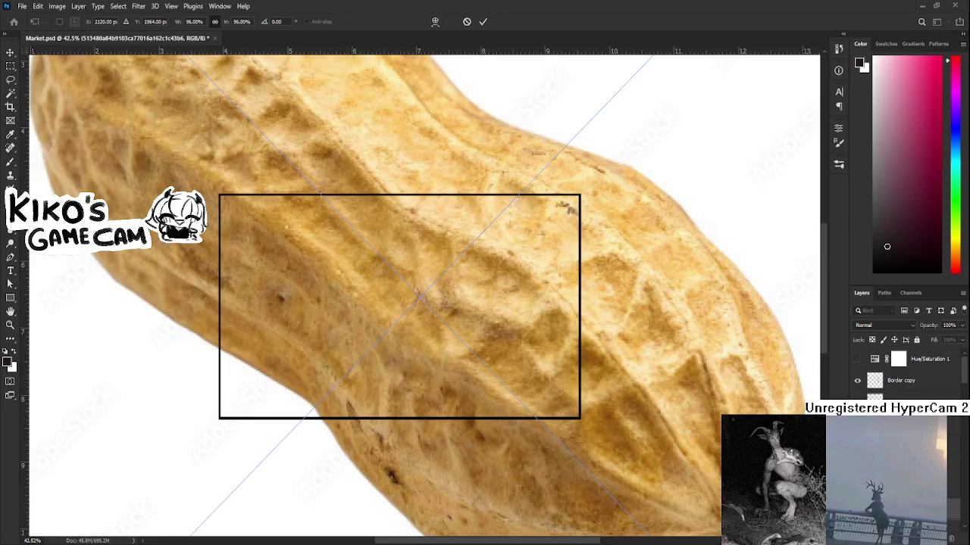
# Step: Scale the pasted peanut photo down and place it above the market canvas
pyautogui.keyDown('alt'); pyautogui.scroll(-8, 451, 288); pyautogui.keyUp('alt')
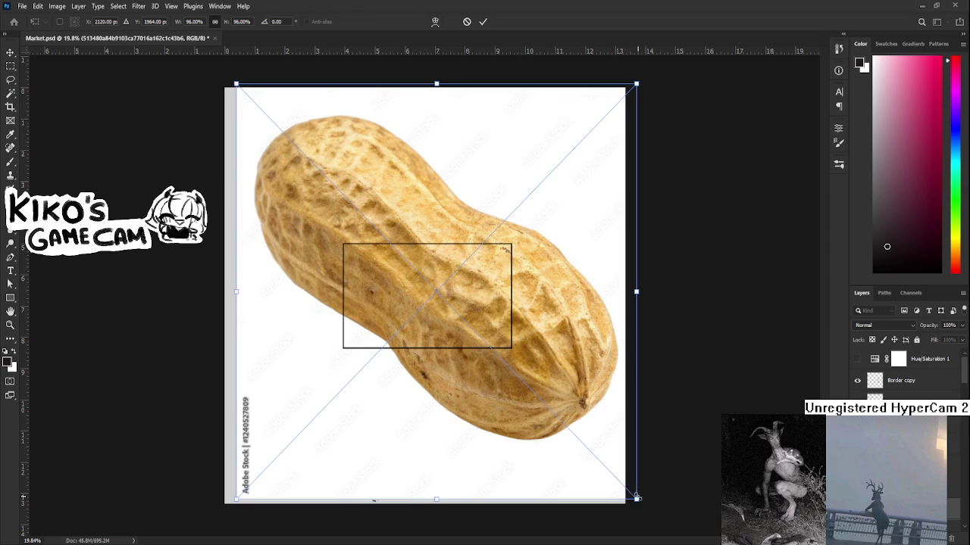
pyautogui.moveTo(637, 498); pyautogui.dragTo(362, 217)
pyautogui.moveTo(309, 157); pyautogui.dragTo(370, 185)
pyautogui.press('Return')
pyautogui.keyDown('alt'); pyautogui.scroll(8, 306, 139); pyautogui.keyUp('alt')
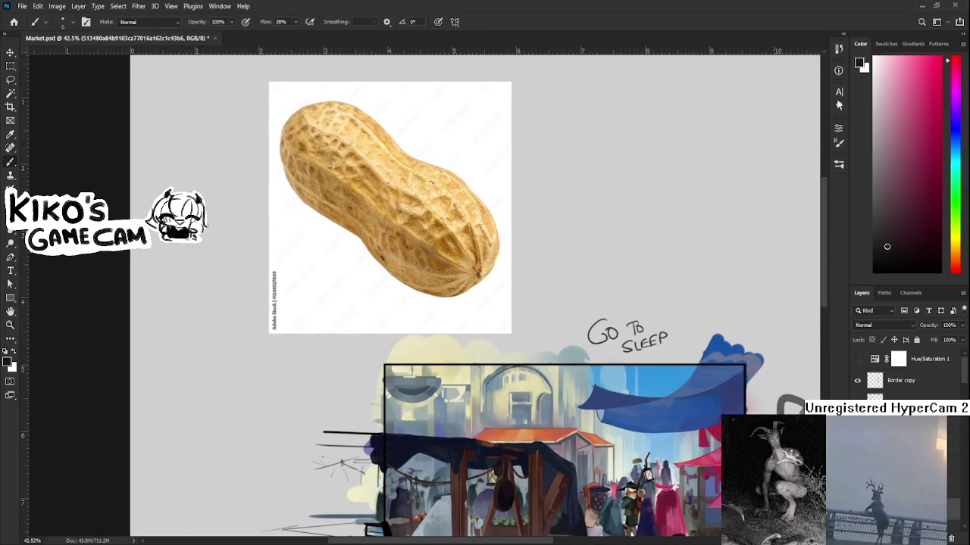
# Step: Delete the white background and stray left strip around the peanut photo
pyautogui.press('w')
pyautogui.click(503, 151)
pyautogui.press('Delete')
pyautogui.press('l')
pyautogui.click(311, 267)
pyautogui.moveTo(316, 301); pyautogui.dragTo(293, 265)
pyautogui.press('Delete')
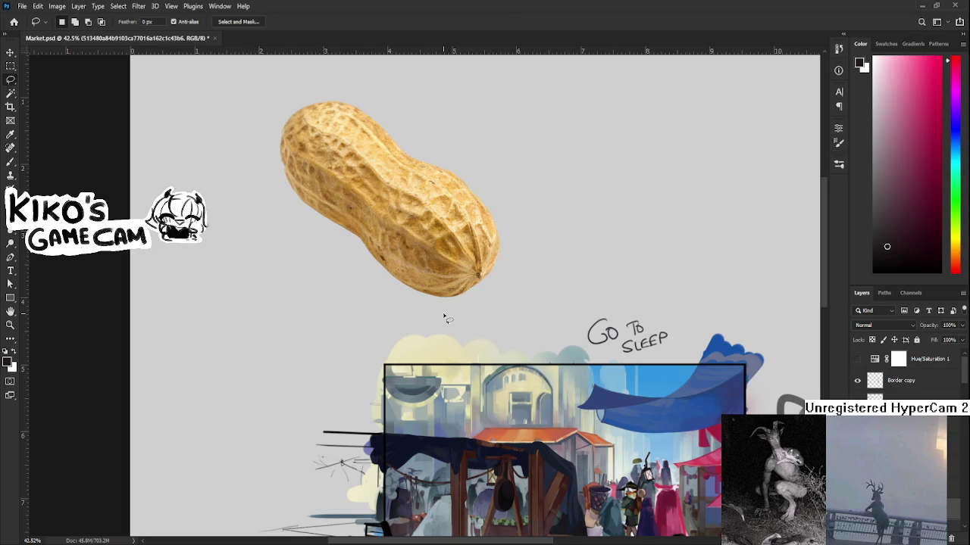
# Step: Collapse and hide Group 1 so the market painting is out of view
pyautogui.scroll(-3, 792, 432)
pyautogui.scroll(2, 905, 379)
pyautogui.click(901, 454)
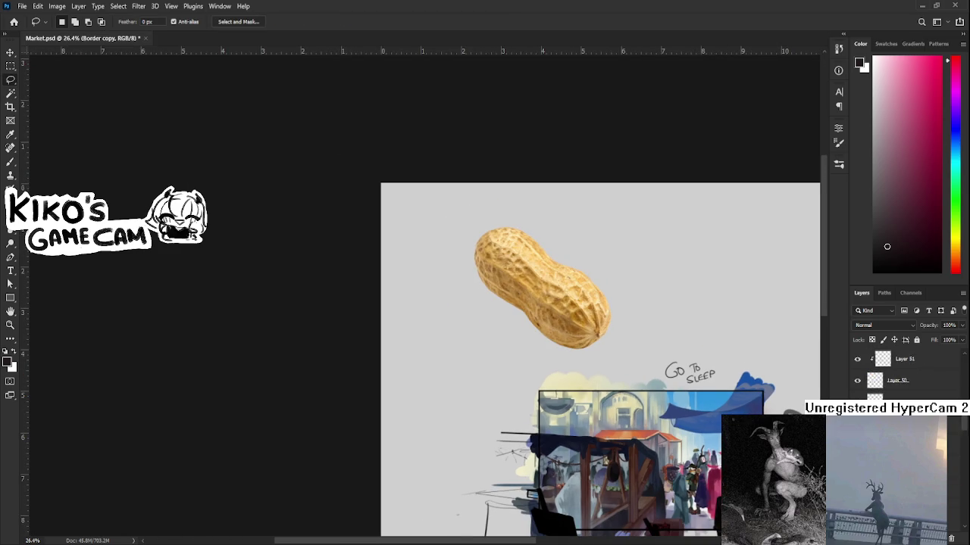
pyautogui.scroll(-5, 905, 379)
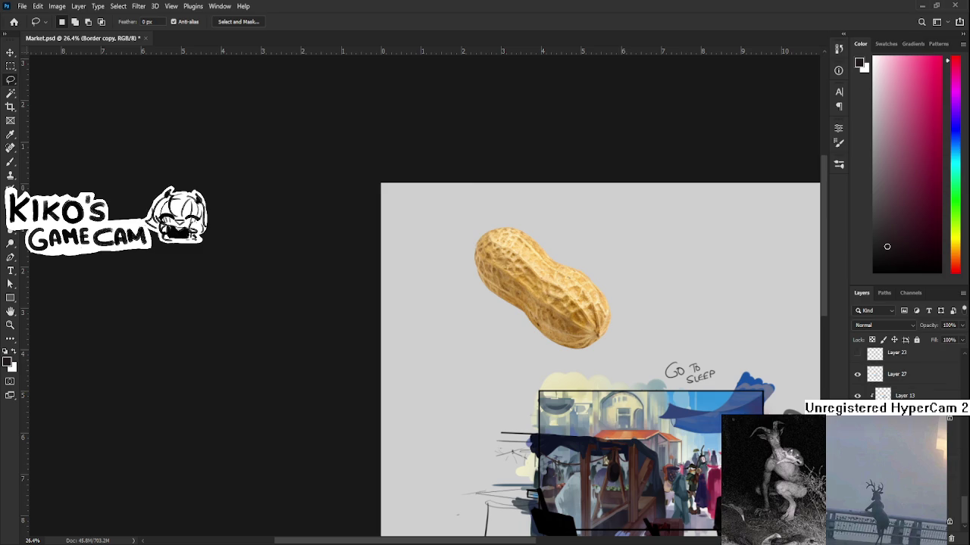
pyautogui.click(869, 397)
pyautogui.click(857, 397)
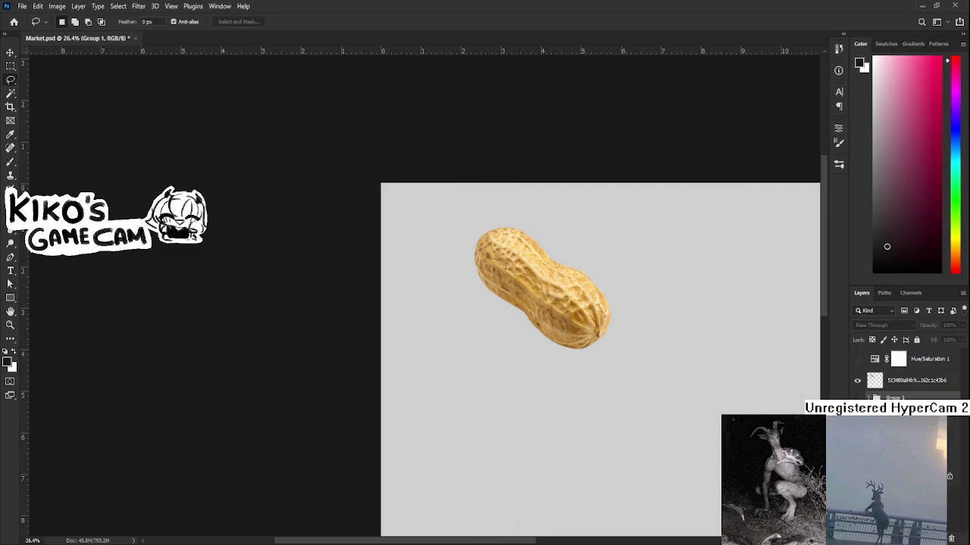
# Step: Move the peanut layer to the centre of the canvas
pyautogui.click(916, 381)
pyautogui.hotkey('ctrl', 't')
pyautogui.moveTo(397, 210)
pyautogui.mouseDown()
pyautogui.moveTo(483, 335)
pyautogui.moveTo(481, 371)
pyautogui.mouseUp()
pyautogui.press('Return')
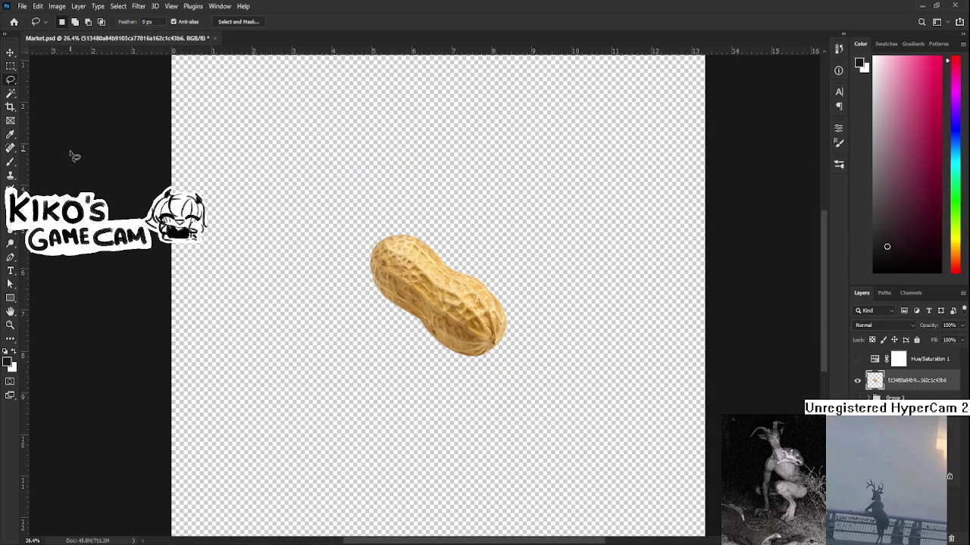
# Step: Crop the canvas tightly around the peanut
pyautogui.click(10, 106)
pyautogui.moveTo(338, 187)
pyautogui.mouseDown()
pyautogui.moveTo(553, 393)
pyautogui.moveTo(540, 391)
pyautogui.mouseUp()
pyautogui.press('Return')
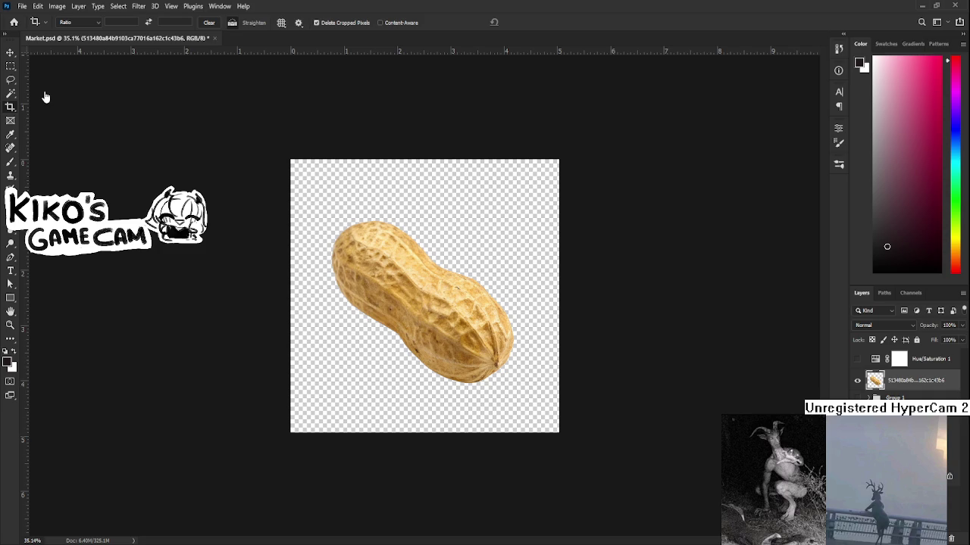
pyautogui.click(460, 406)
pyautogui.moveTo(461, 406); pyautogui.dragTo(530, 169)
# Step: Undo the crop to restore the full canvas and delete the peanut layer
pyautogui.hotkey('ctrl', 'z')
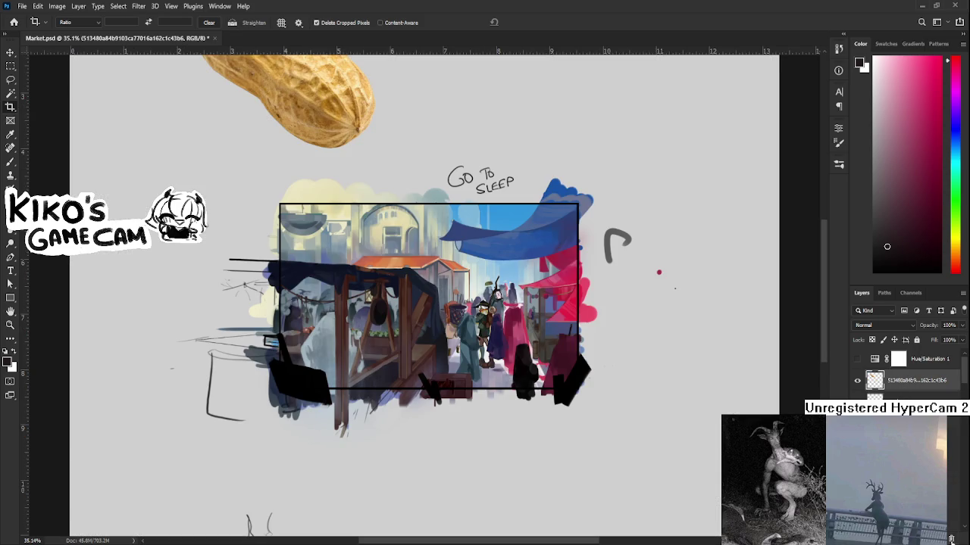
pyautogui.press('Delete')
pyautogui.scroll(3, 447, 258)
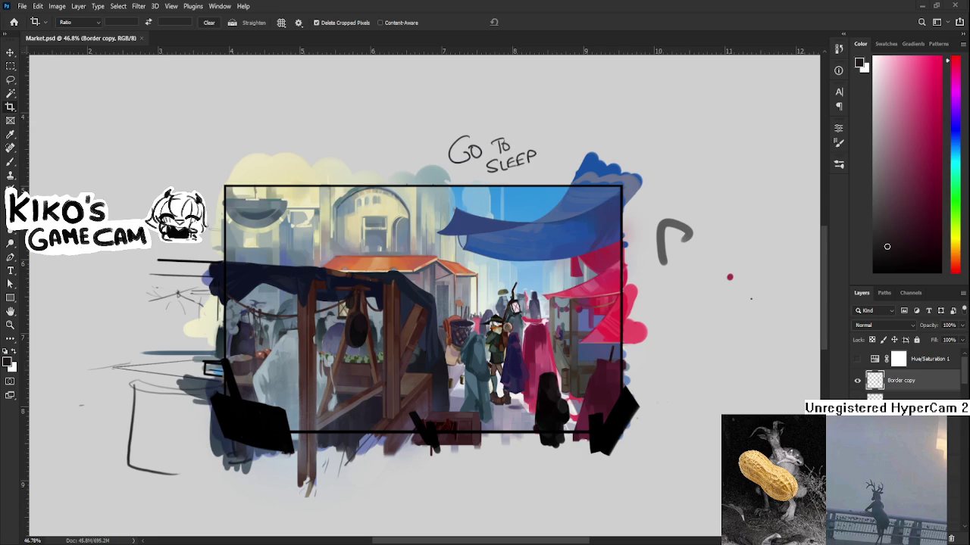
# Step: Zoom in on the crate, make black the brush colour, and add a new empty layer
pyautogui.moveTo(464, 297); pyautogui.dragTo(547, 383)
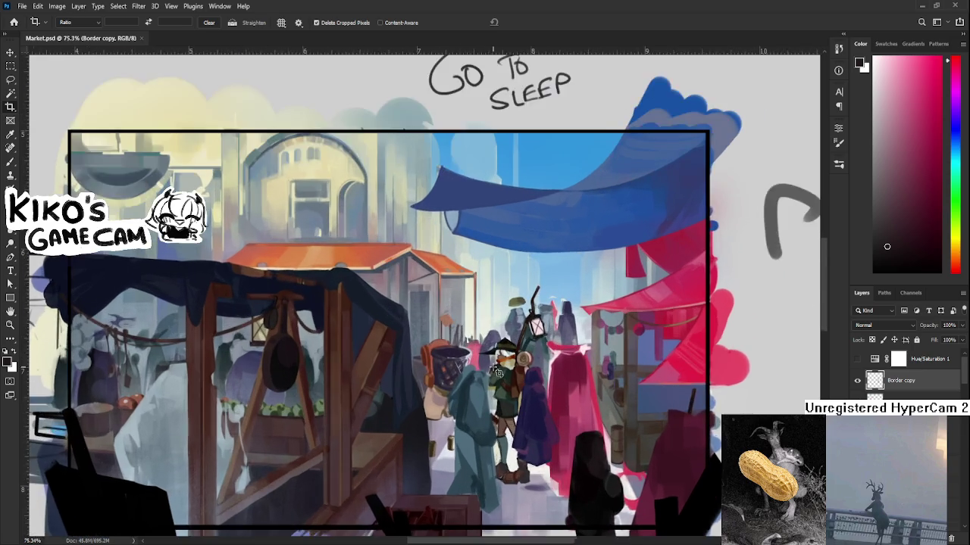
pyautogui.press('b')
pyautogui.scroll(-3, 546, 383)
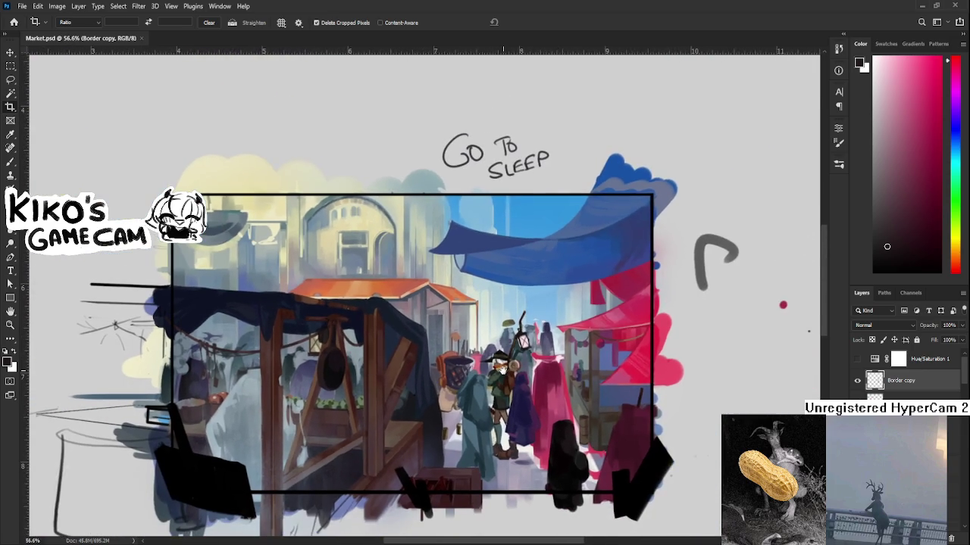
pyautogui.scroll(2, 524, 384)
pyautogui.keyDown('alt'); pyautogui.click(524, 384); pyautogui.keyUp('alt')
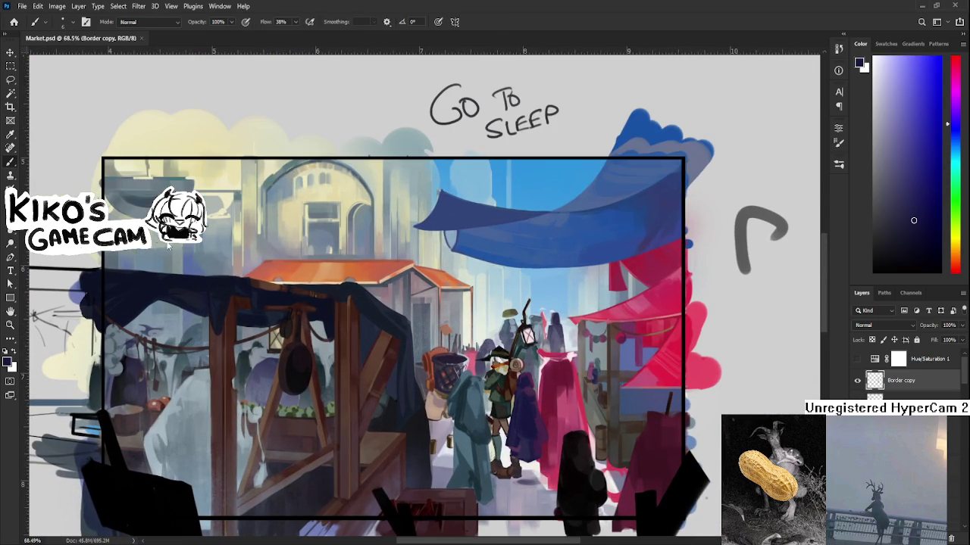
pyautogui.scroll(-1, 555, 448)
pyautogui.scroll(-1, 555, 448)
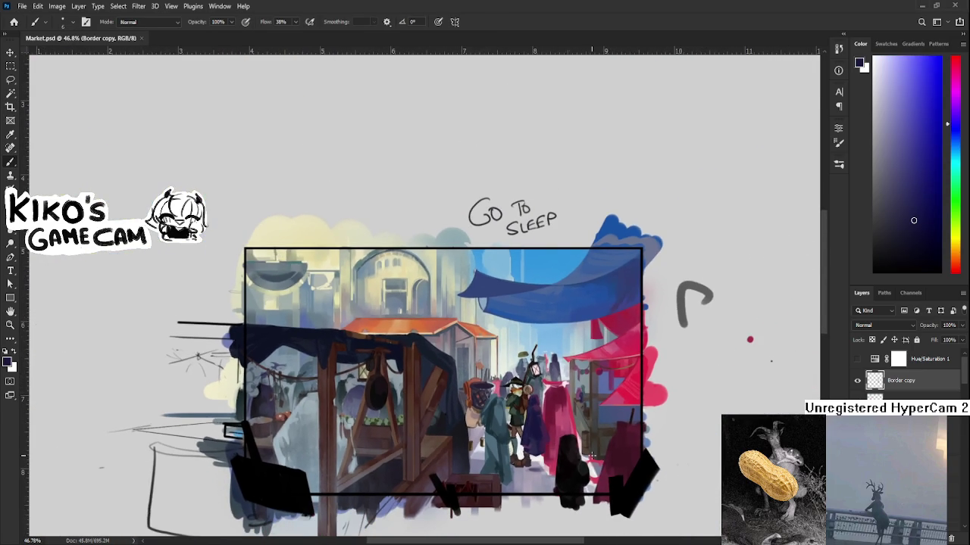
pyautogui.keyDown('alt'); pyautogui.click(565, 447); pyautogui.keyUp('alt')
pyautogui.scroll(-2, 909, 375)
pyautogui.hotkey('ctrl', 'shift', 'alt', 'n')
pyautogui.scroll(2, 730, 466)
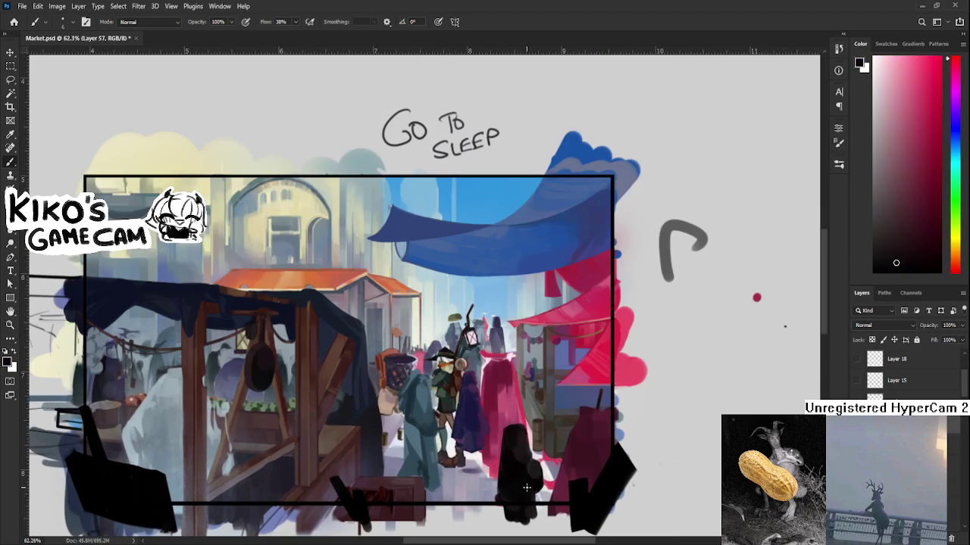
pyautogui.hscroll(1, 447, 410)
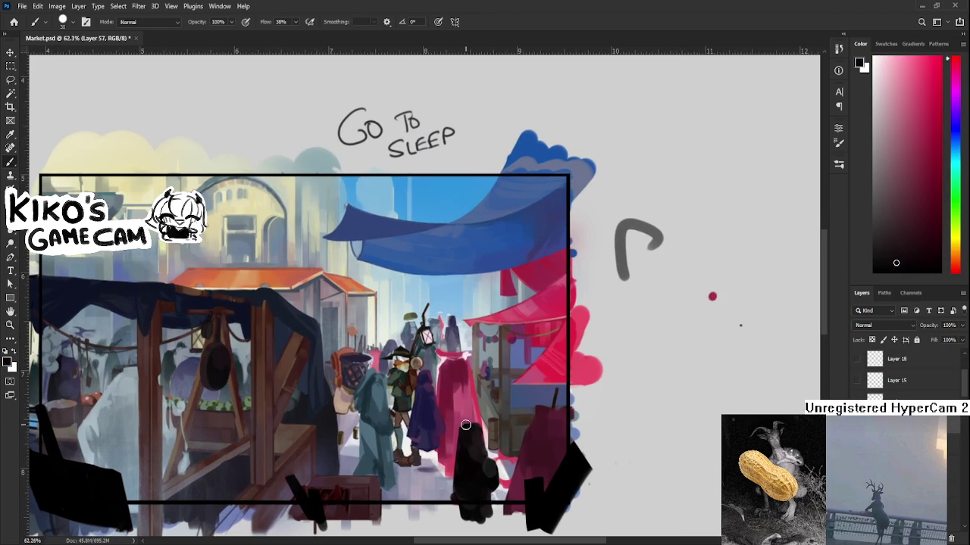
# Step: Paint and erase a black diagonal stroke over the crate with a smaller brush
pyautogui.press('e')
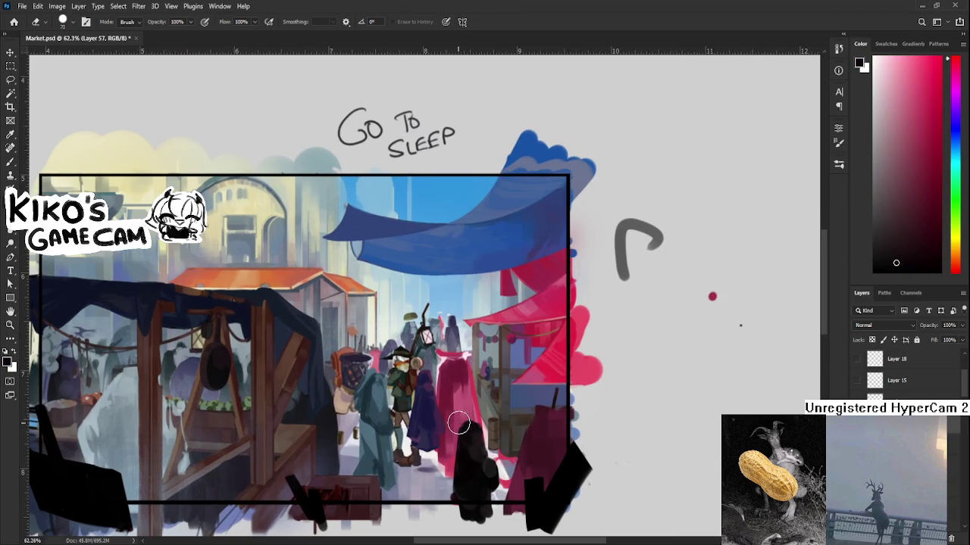
pyautogui.moveTo(477, 417); pyautogui.dragTo(499, 387)
pyautogui.moveTo(333, 450)
pyautogui.mouseDown()
pyautogui.moveTo(305, 456)
pyautogui.moveTo(324, 465)
pyautogui.moveTo(329, 501)
pyautogui.mouseUp()
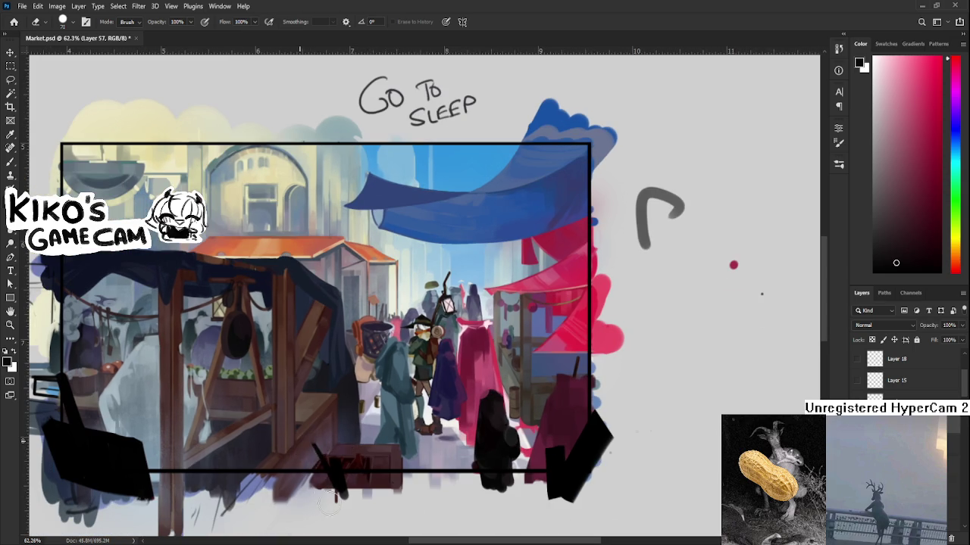
pyautogui.press('b')
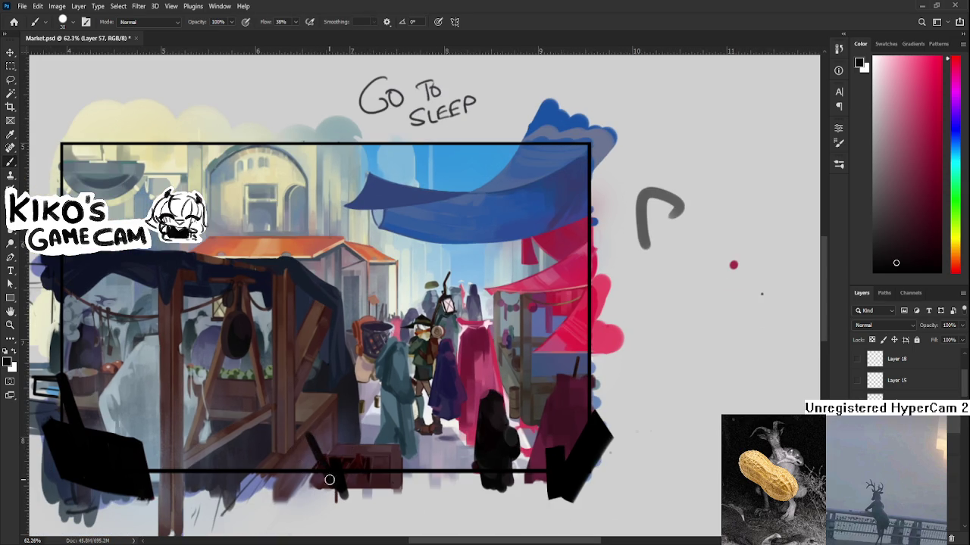
pyautogui.press('e')
pyautogui.press('b')
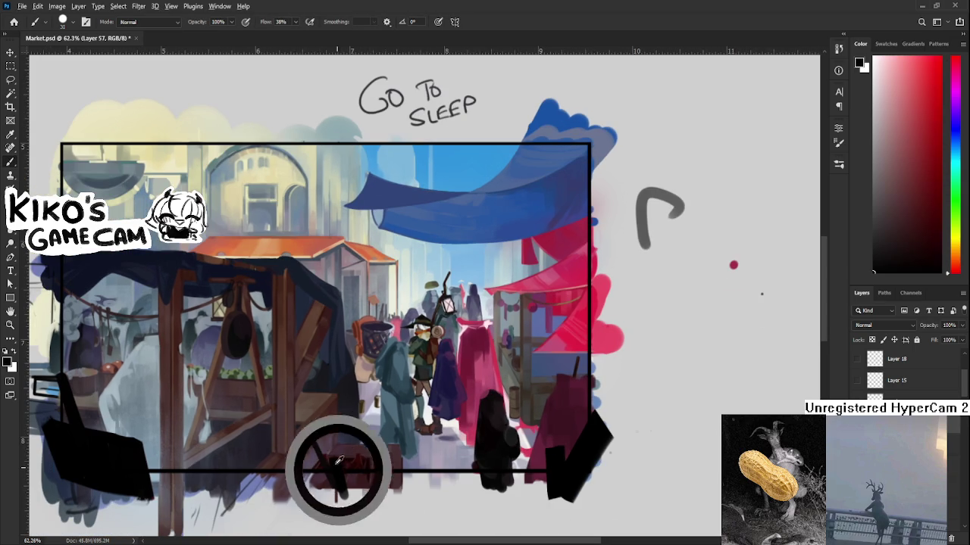
pyautogui.press('[')
pyautogui.press('[')
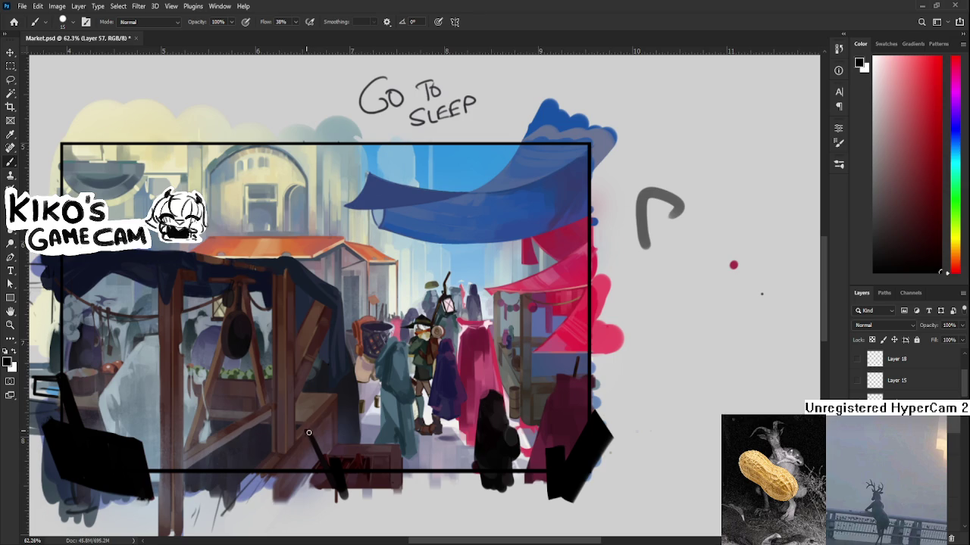
pyautogui.press('e')
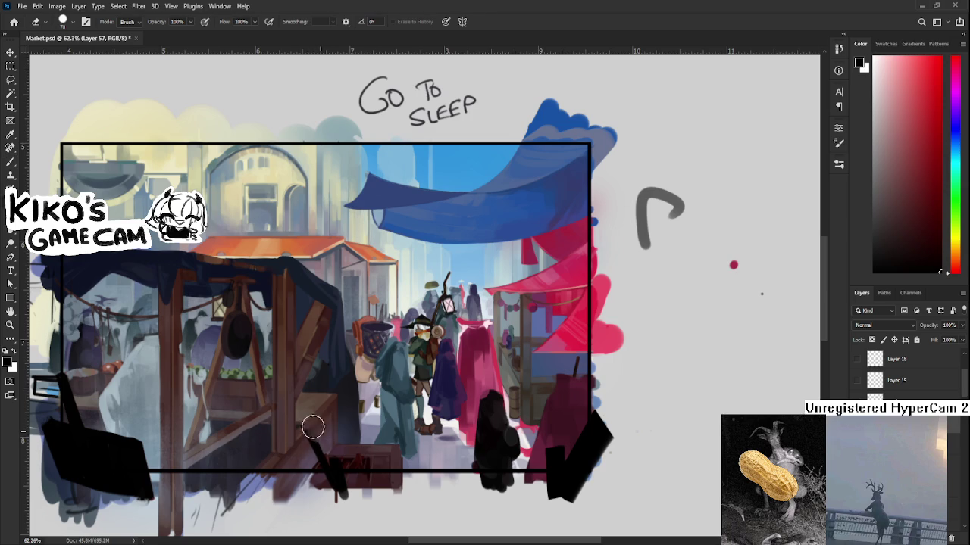
pyautogui.press('b')
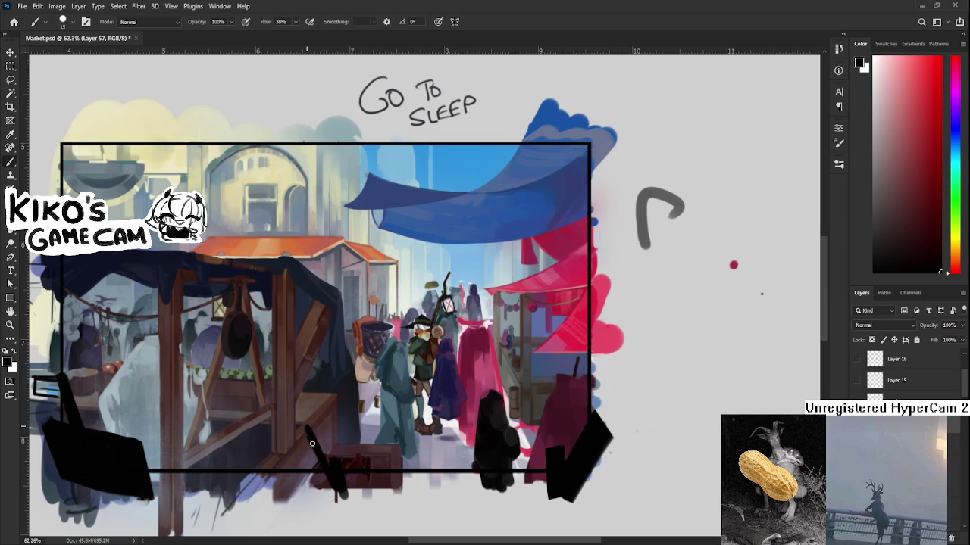
pyautogui.moveTo(312, 444); pyautogui.dragTo(304, 425)
# Step: Refine the black X strokes over the crate, alternating brush and eraser
pyautogui.press('e')
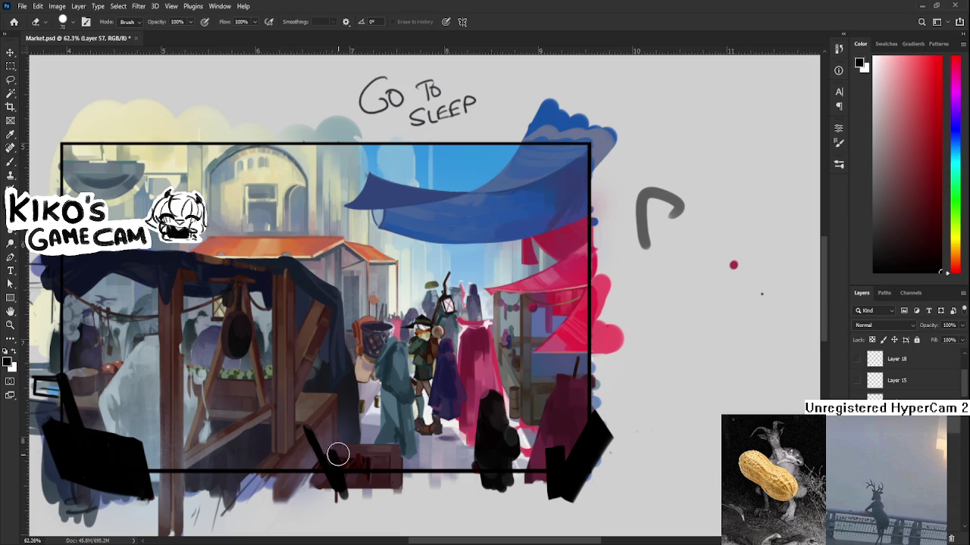
pyautogui.press('b')
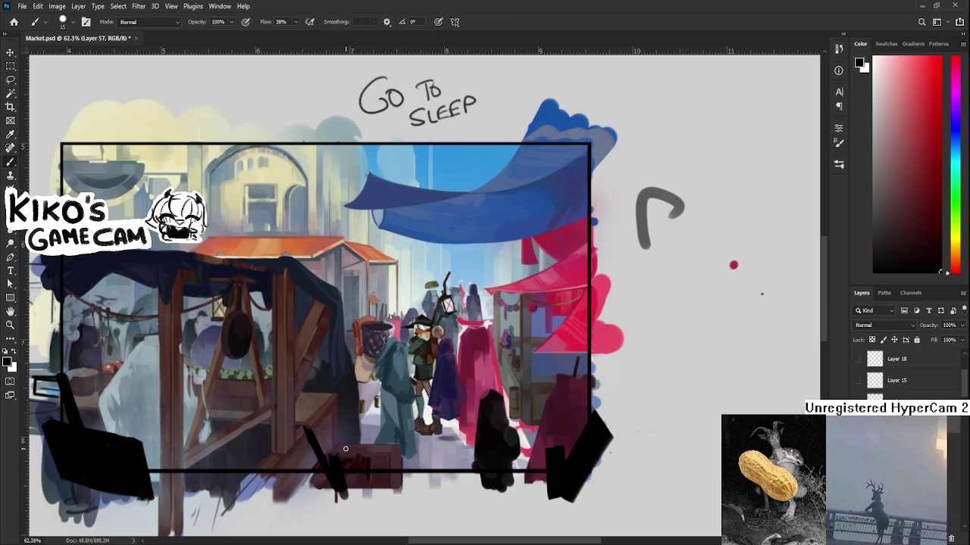
pyautogui.moveTo(334, 453)
pyautogui.mouseDown()
pyautogui.moveTo(340, 465)
pyautogui.moveTo(317, 489)
pyautogui.mouseUp()
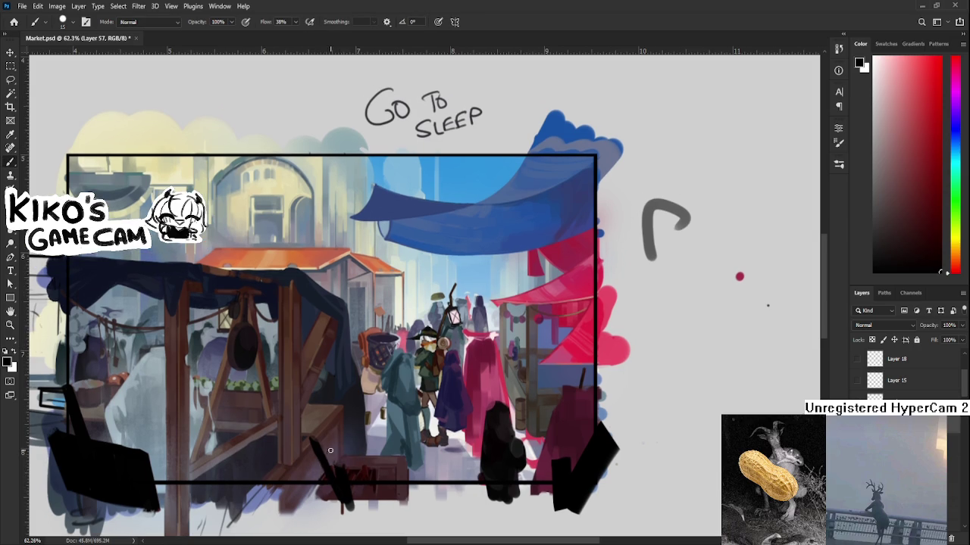
pyautogui.press('e')
pyautogui.press('b')
pyautogui.press('e')
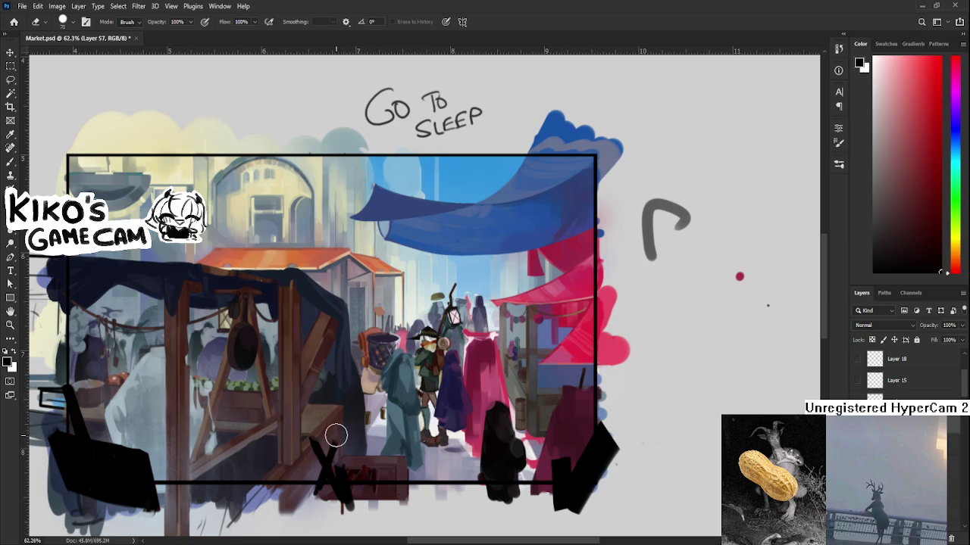
pyautogui.press('b')
pyautogui.press('e')
pyautogui.moveTo(387, 412); pyautogui.dragTo(312, 415)
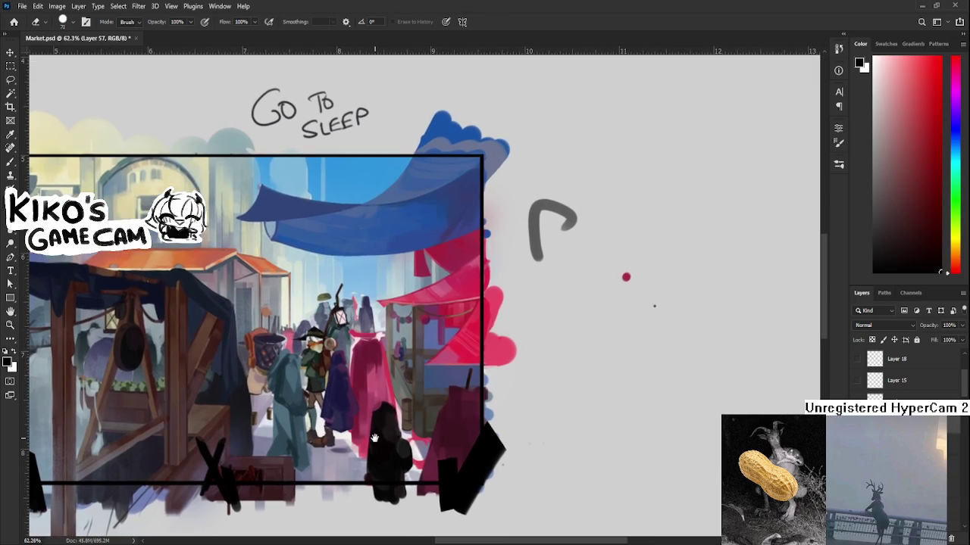
# Step: Sample a dark shade from the foreground silhouette as the brush colour
pyautogui.press('b')
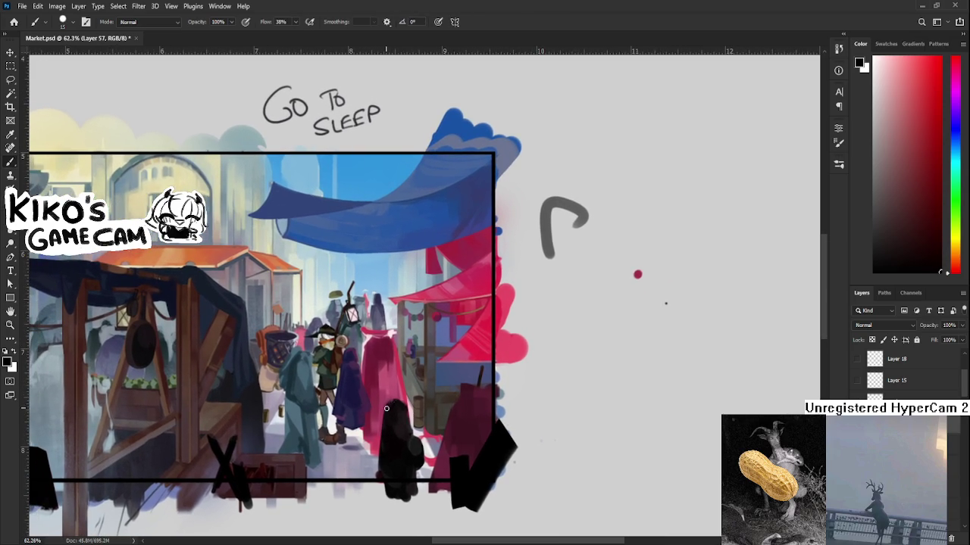
pyautogui.moveTo(390, 404); pyautogui.dragTo(388, 425)
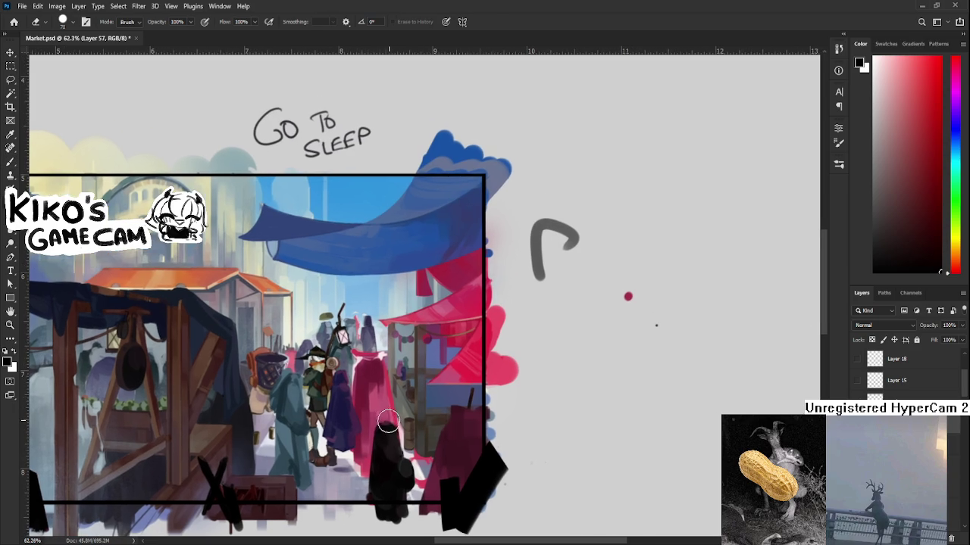
pyautogui.keyDown('alt'); pyautogui.click(390, 424); pyautogui.keyUp('alt')
pyautogui.keyDown('alt'); pyautogui.click(390, 426); pyautogui.keyUp('alt')
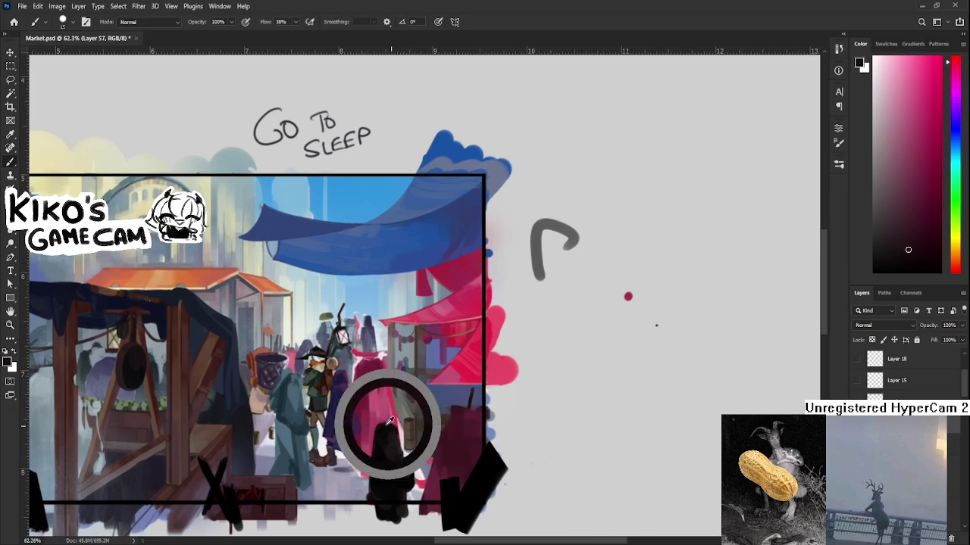
pyautogui.keyDown('alt'); pyautogui.click(397, 428); pyautogui.keyUp('alt')
pyautogui.keyDown('alt'); pyautogui.click(386, 427); pyautogui.keyUp('alt')
pyautogui.press('e')
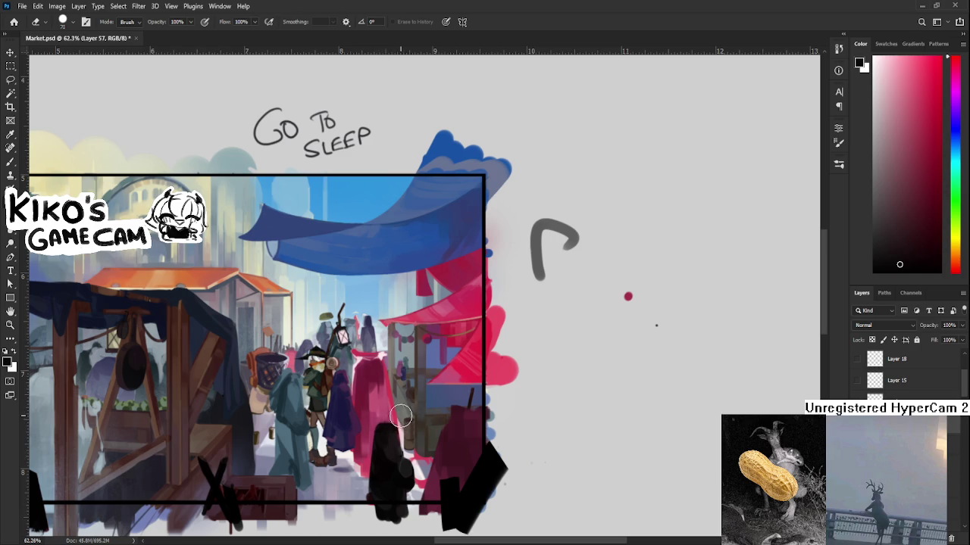
# Step: Clean up the silhouette's edge against the crimson-robed shopper, alternating brush and eraser
pyautogui.scroll(-1, 379, 423)
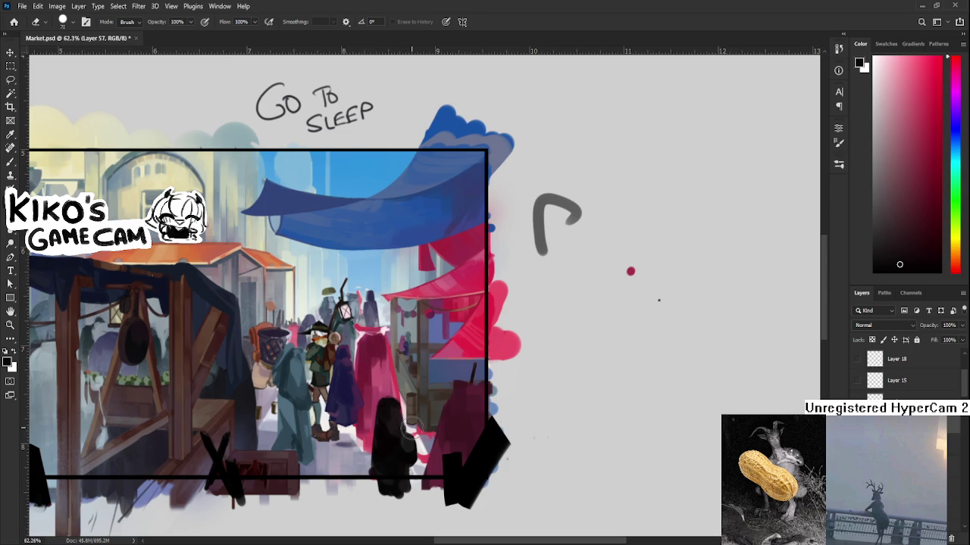
pyautogui.scroll(-2, 433, 393)
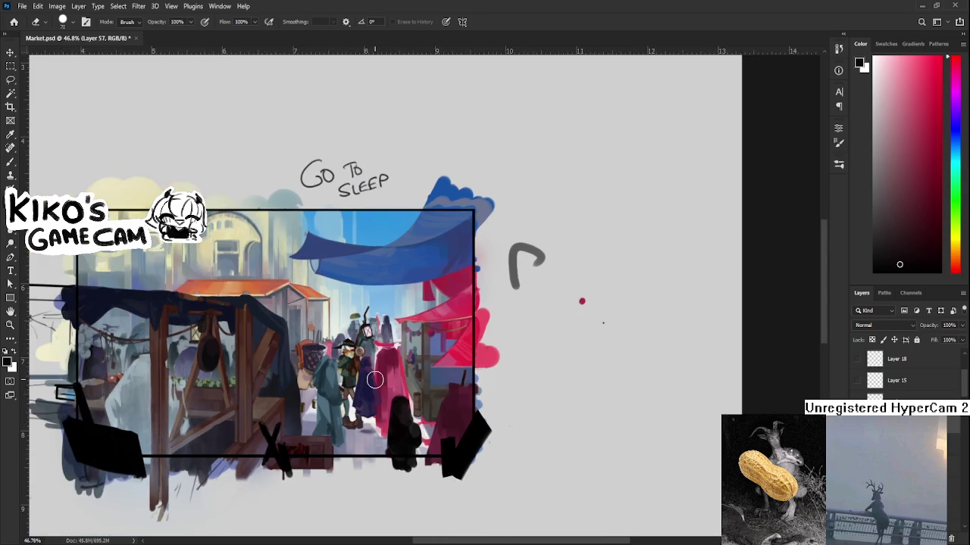
pyautogui.scroll(2, 435, 395)
pyautogui.scroll(2, 443, 404)
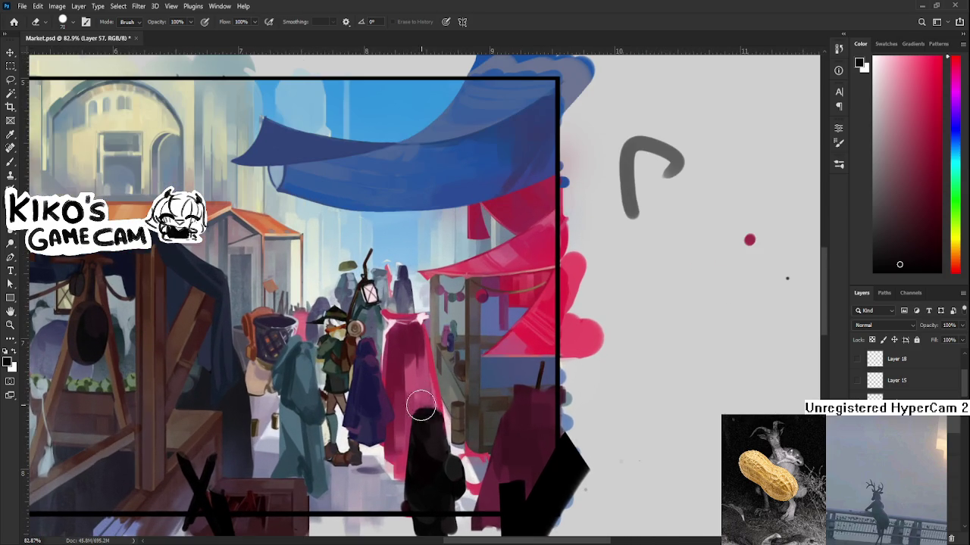
pyautogui.press('b')
pyautogui.press('e')
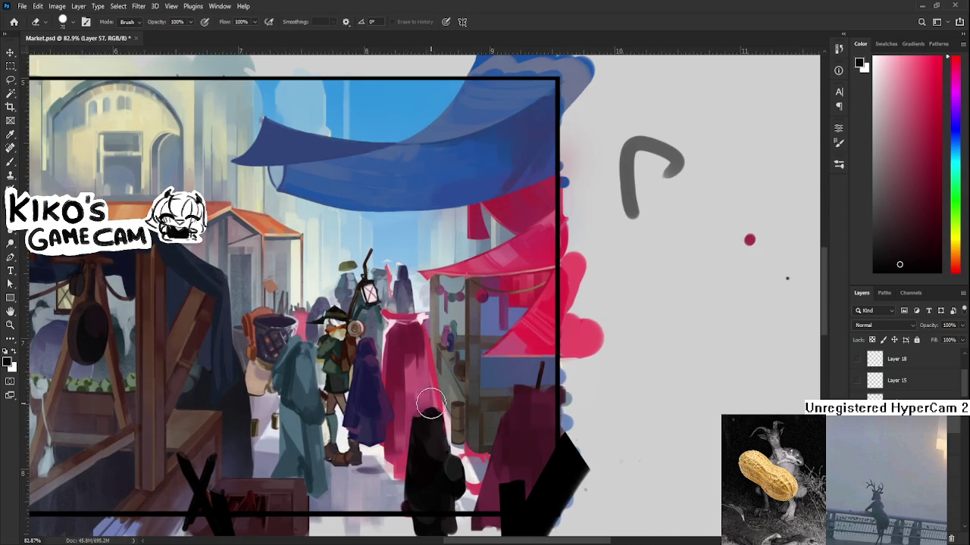
pyautogui.press('b')
pyautogui.press('e')
pyautogui.press('b')
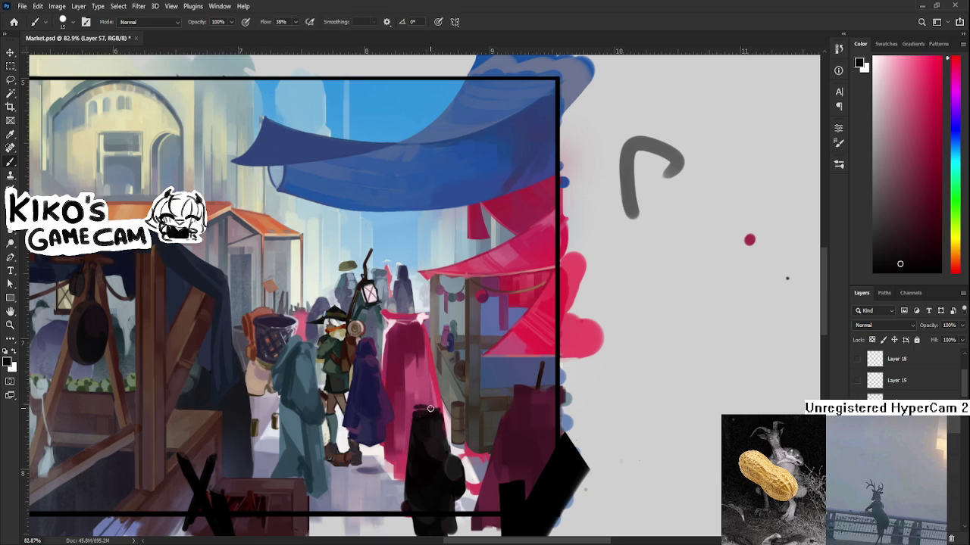
pyautogui.press('e')
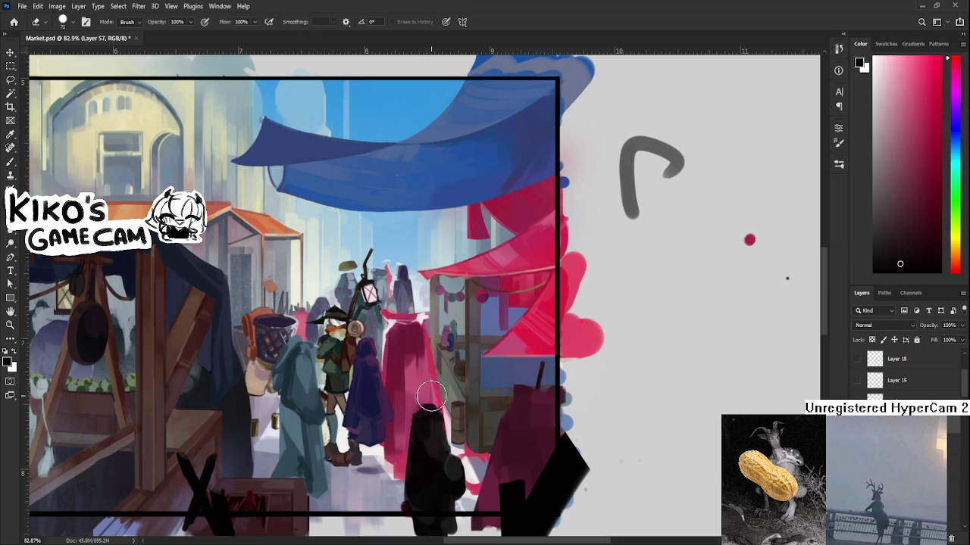
pyautogui.press('b')
pyautogui.press('e')
pyautogui.press('b')
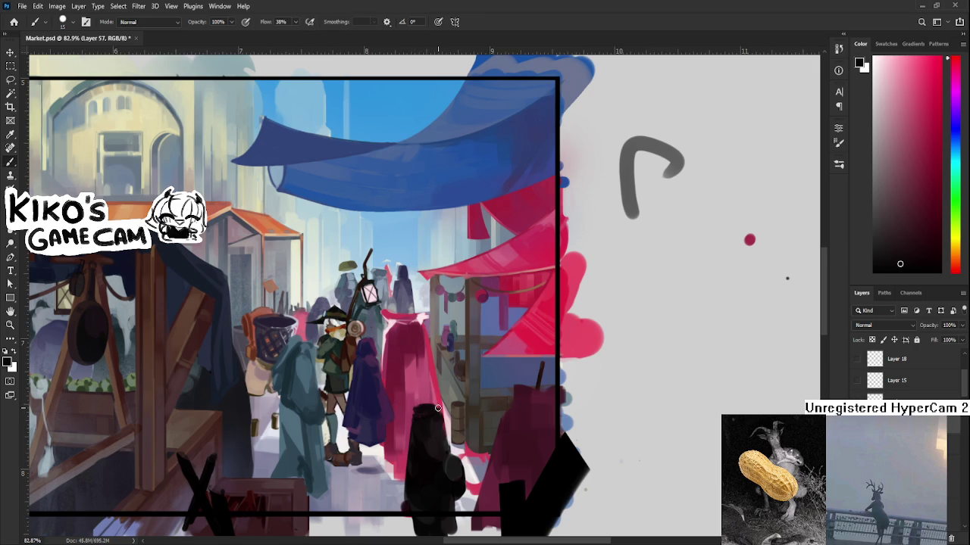
pyautogui.press('e')
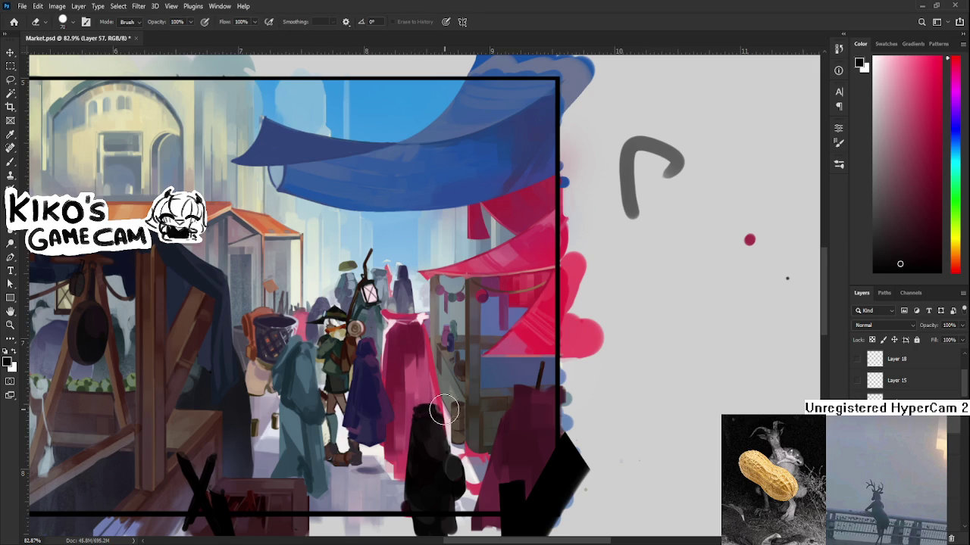
pyautogui.press('b')
pyautogui.press('e')
pyautogui.scroll(-3, 507, 425)
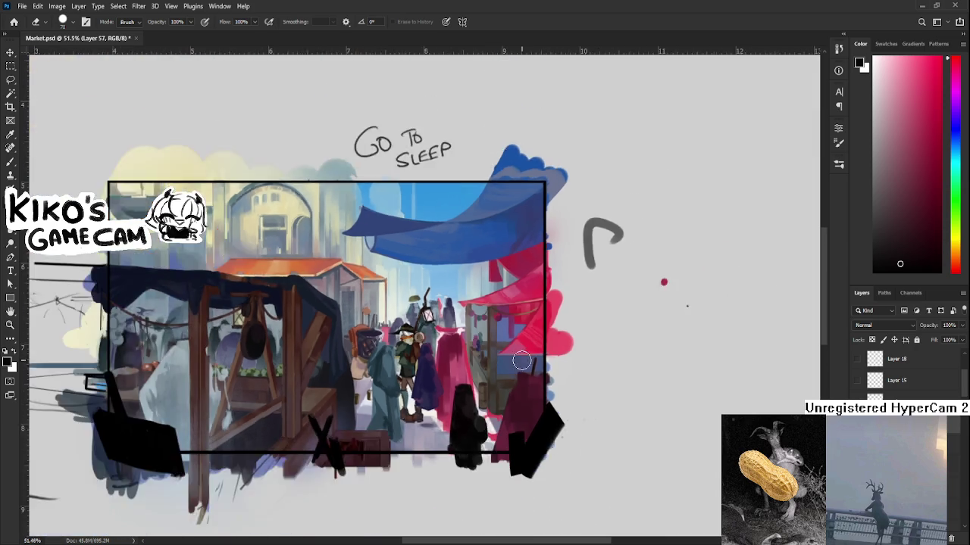
pyautogui.scroll(-2, 515, 387)
pyautogui.scroll(2, 520, 356)
pyautogui.scroll(1, 530, 379)
pyautogui.scroll(1, 542, 401)
pyautogui.scroll(1, 553, 421)
pyautogui.scroll(1, 552, 421)
pyautogui.scroll(1, 544, 358)
pyautogui.scroll(-3, 545, 358)
pyautogui.moveTo(544, 359); pyautogui.dragTo(572, 388)
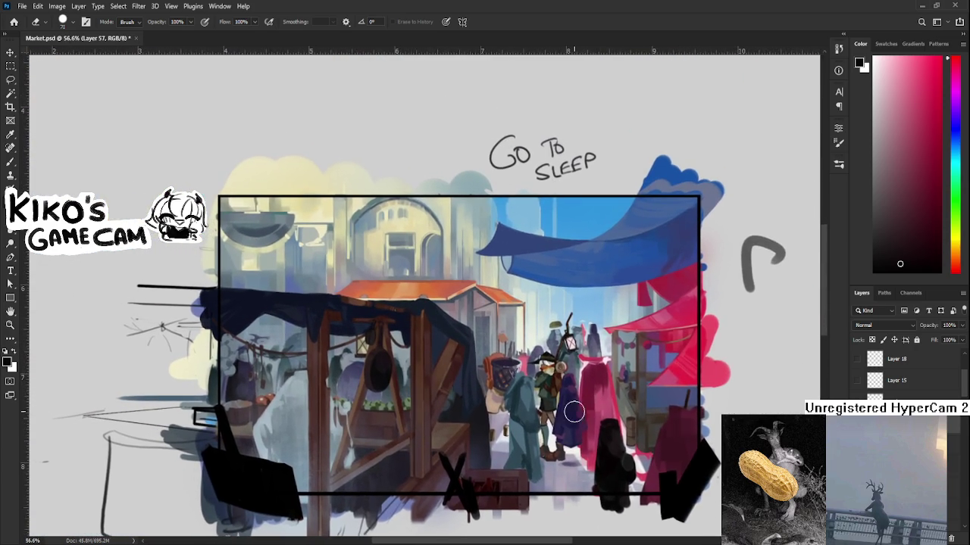
pyautogui.scroll(2, 573, 407)
pyautogui.scroll(2, 566, 409)
pyautogui.scroll(-2, 565, 410)
pyautogui.scroll(-2, 564, 409)
pyautogui.scroll(-1, 564, 409)
pyautogui.scroll(3, 564, 410)
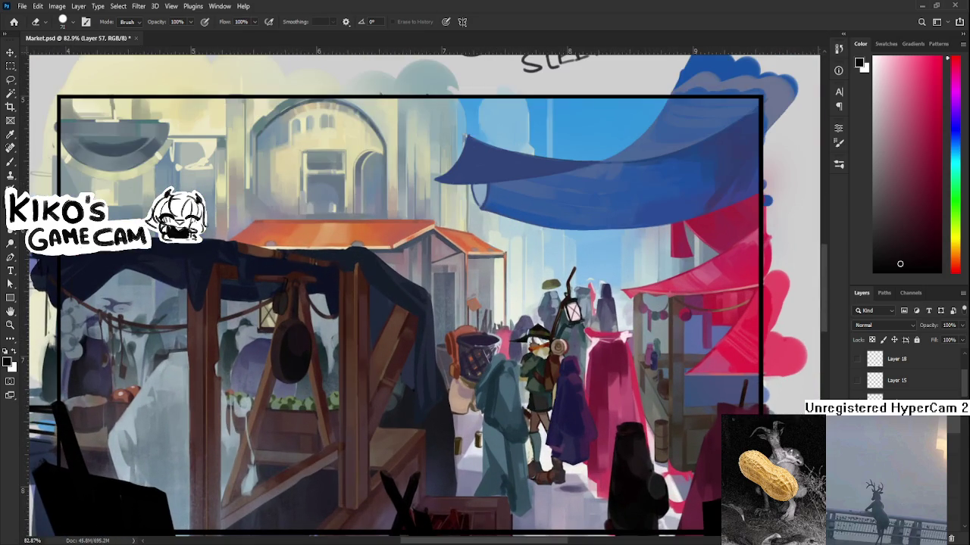
pyautogui.hotkey('ctrl', ',')
pyautogui.hotkey('ctrl', ',')
pyautogui.hotkey('ctrl', ',')
pyautogui.hotkey('ctrl', ',')
pyautogui.hotkey('ctrl', ',')
pyautogui.hotkey('ctrl', ',')
pyautogui.hotkey('ctrl', ',')
pyautogui.hotkey('ctrl', ',')
pyautogui.hotkey('ctrl', ',')
pyautogui.hotkey('ctrl', ',')
pyautogui.hotkey('alt', '[')
pyautogui.hotkey('ctrl', ',')
pyautogui.hotkey('ctrl', ',')
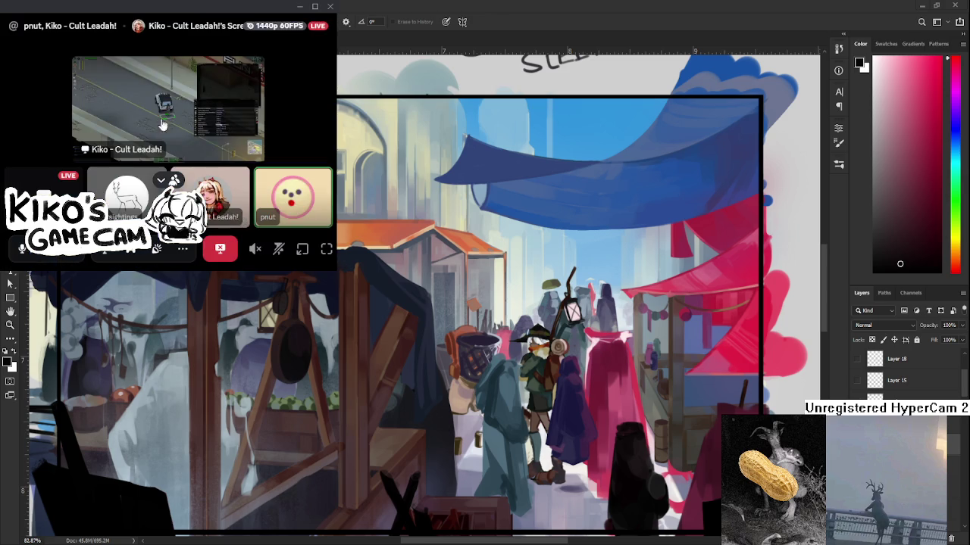
# Step: Show the Discord stream in focused view with members hidden, then make white Photoshop's brush colour
pyautogui.click(149, 149)
pyautogui.click(90, 94)
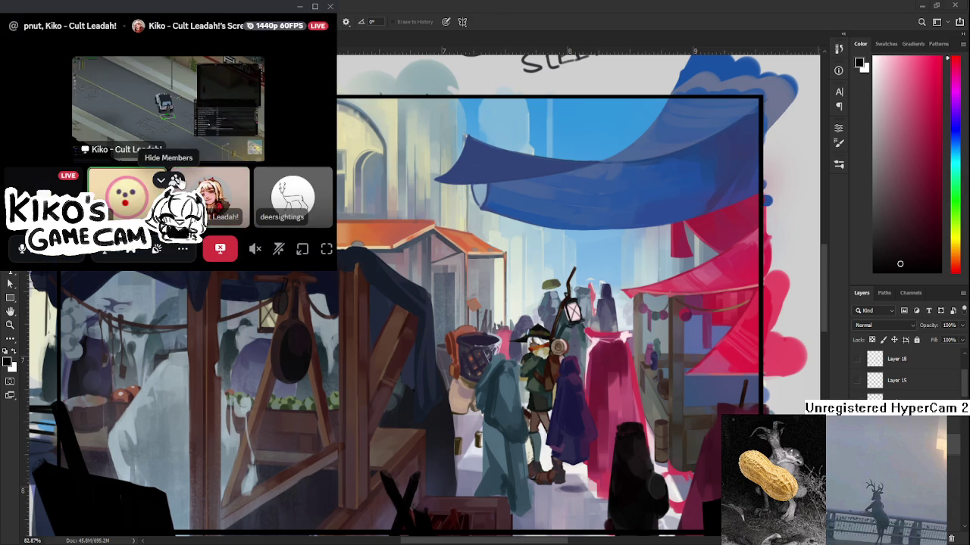
pyautogui.click(177, 180)
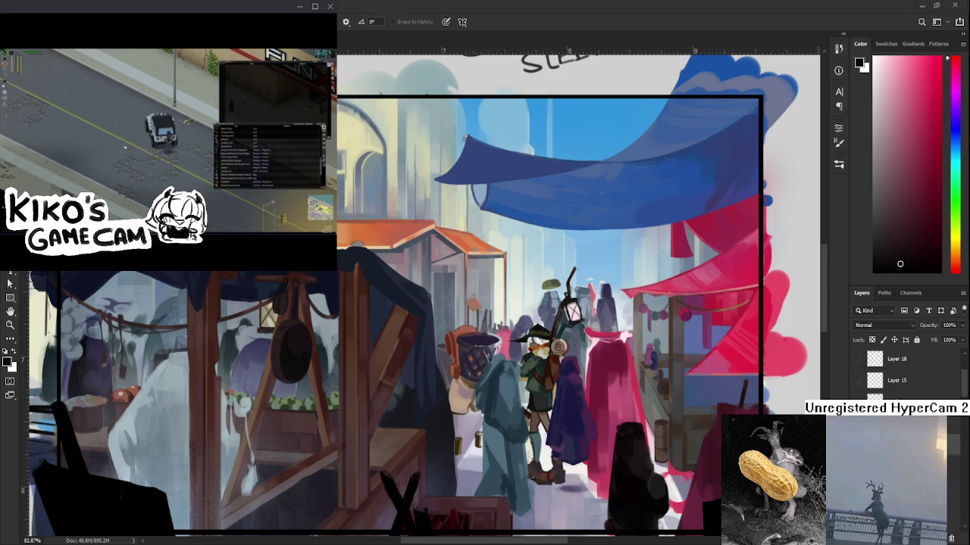
pyautogui.press('b')
pyautogui.press('x')
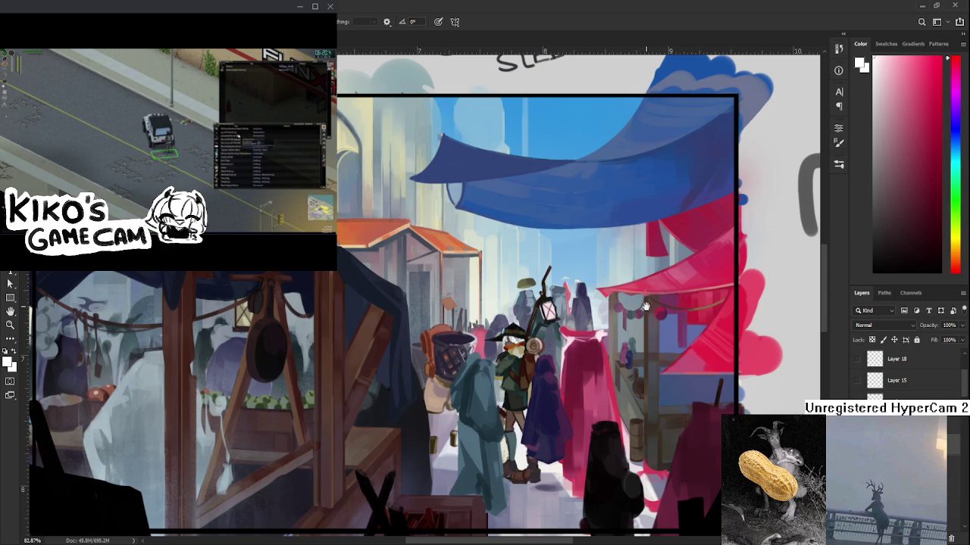
pyautogui.scroll(-3, 793, 301)
pyautogui.press(']')
pyautogui.press(']')
pyautogui.press(']')
pyautogui.press(']')
pyautogui.press(']')
pyautogui.press(']')
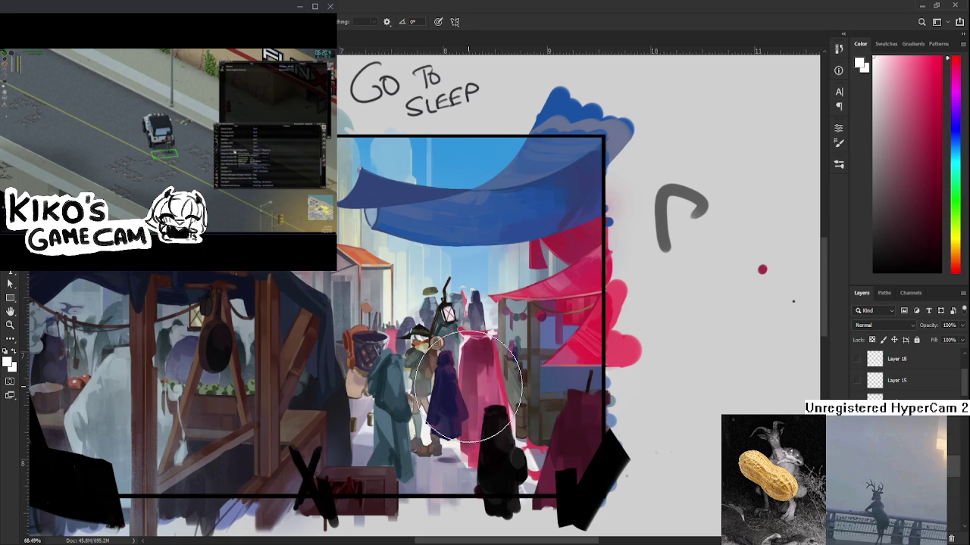
pyautogui.press('e')
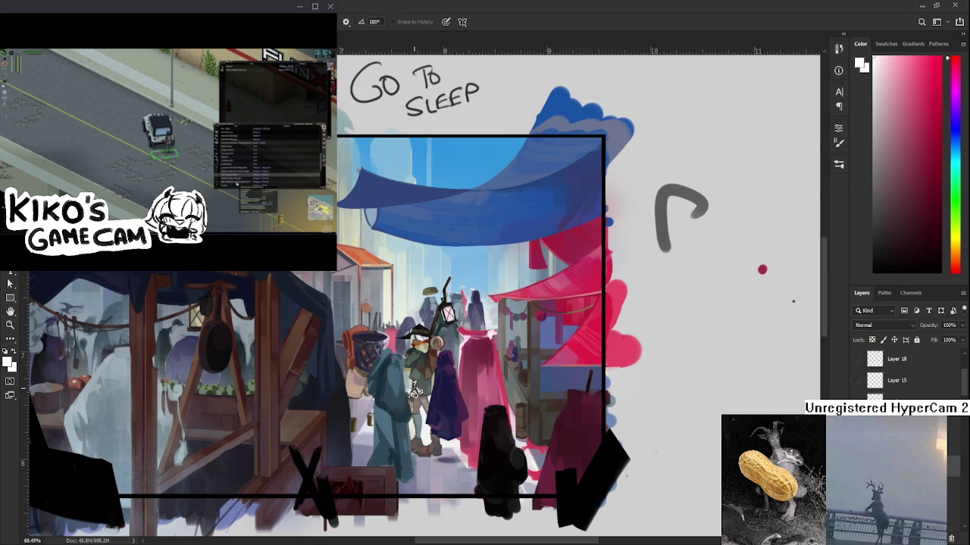
pyautogui.moveTo(458, 402); pyautogui.dragTo(422, 382)
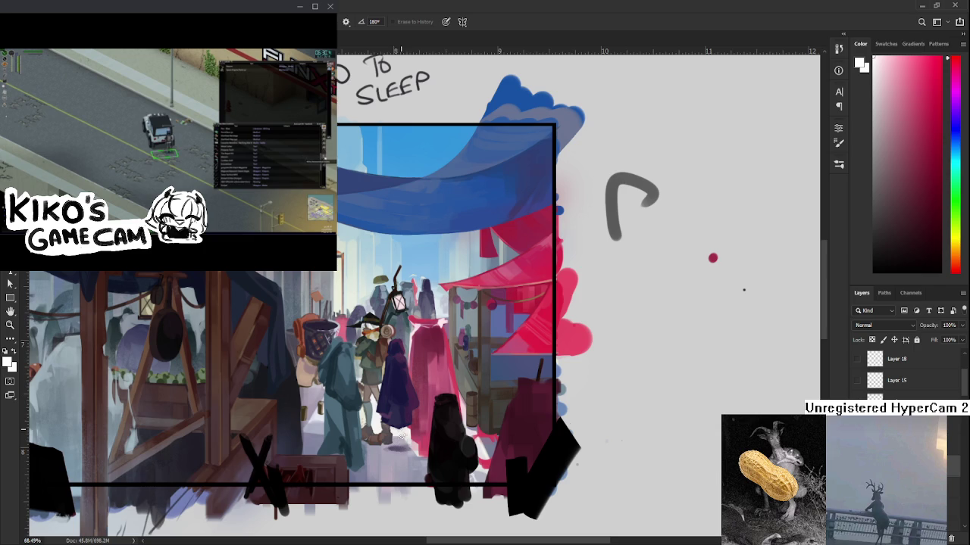
pyautogui.moveTo(377, 417); pyautogui.dragTo(372, 461)
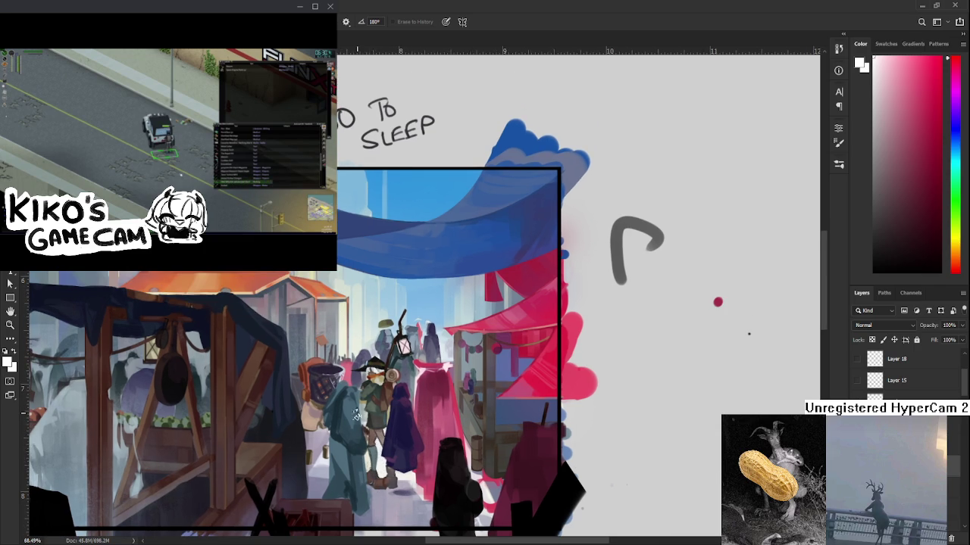
pyautogui.moveTo(356, 427); pyautogui.dragTo(347, 453)
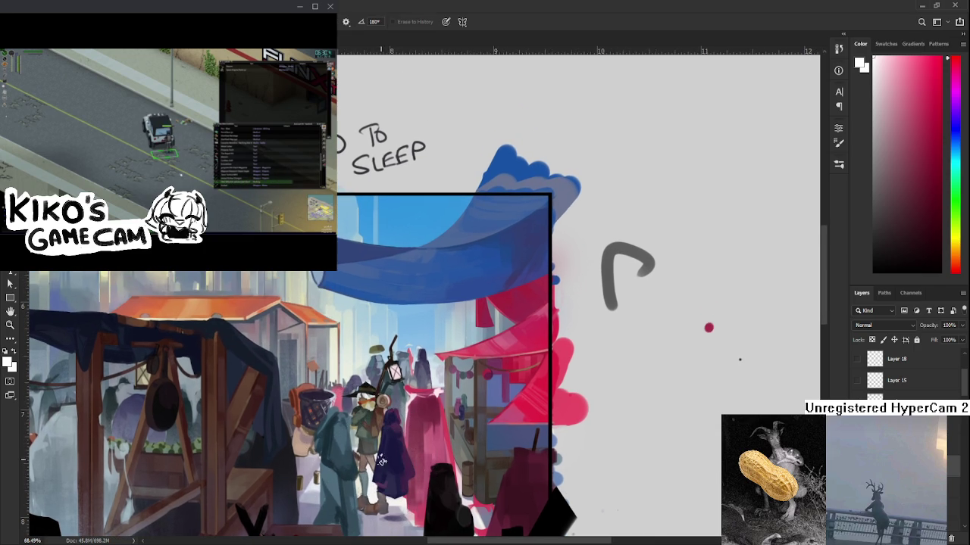
pyautogui.moveTo(376, 499); pyautogui.dragTo(371, 458)
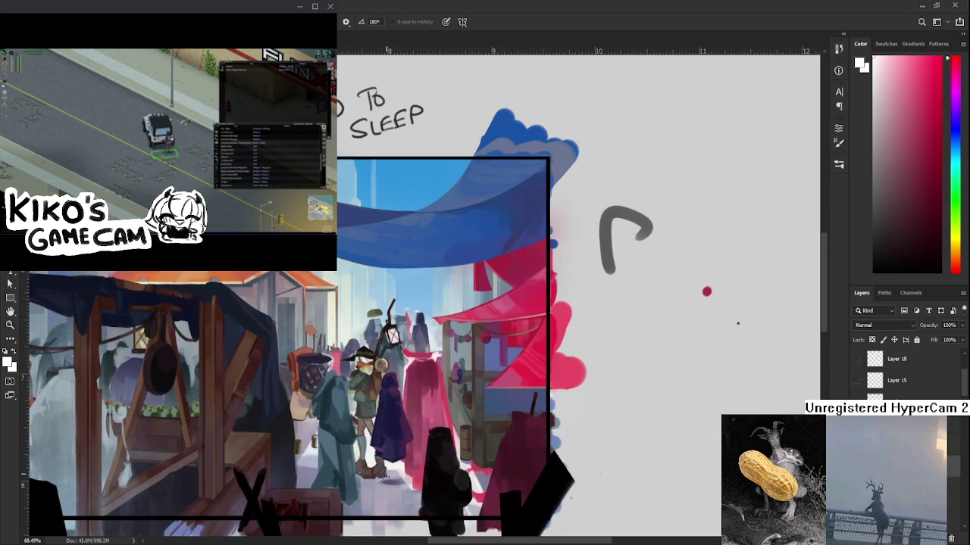
pyautogui.moveTo(369, 408); pyautogui.dragTo(366, 453)
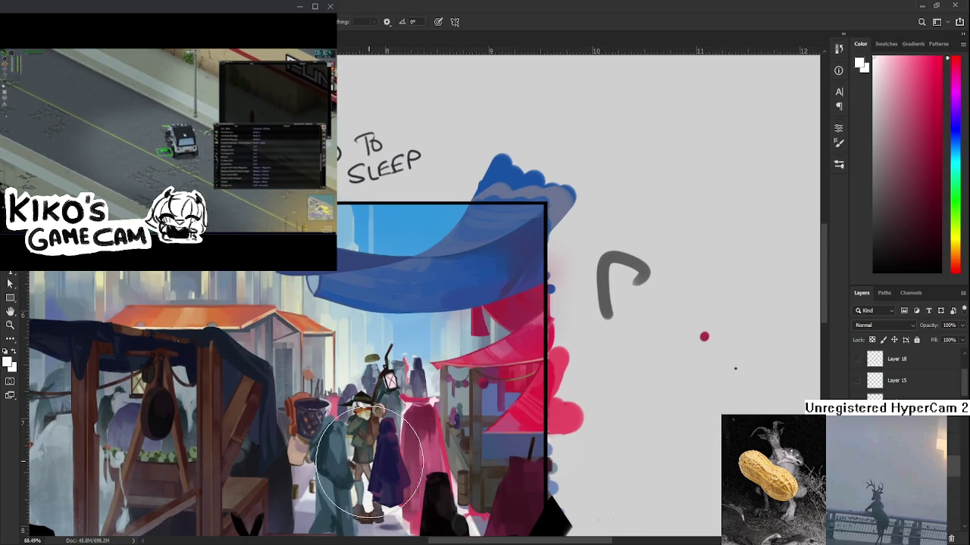
# Step: Switch to the Eraser and shift the view toward the painting's bottom edge
pyautogui.press('e')
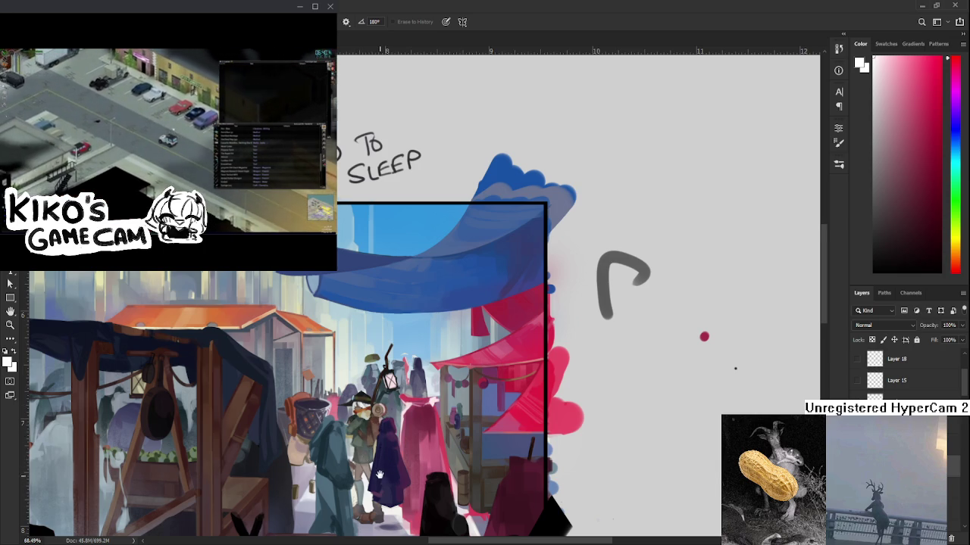
pyautogui.scroll(-1, 388, 454)
pyautogui.moveTo(399, 416)
pyautogui.mouseDown()
pyautogui.moveTo(394, 429)
pyautogui.moveTo(433, 370)
pyautogui.moveTo(440, 378)
pyautogui.moveTo(528, 333)
pyautogui.mouseUp()
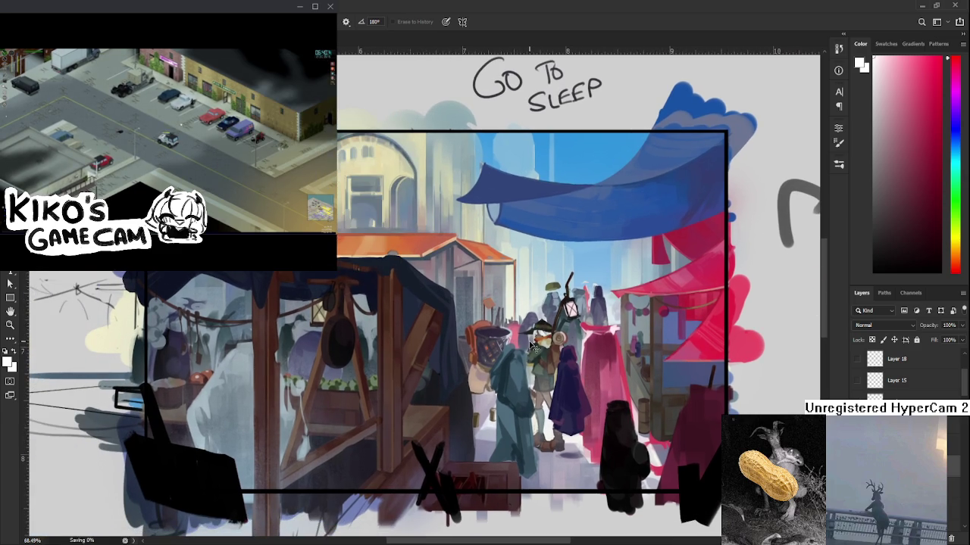
pyautogui.scroll(-3, 528, 334)
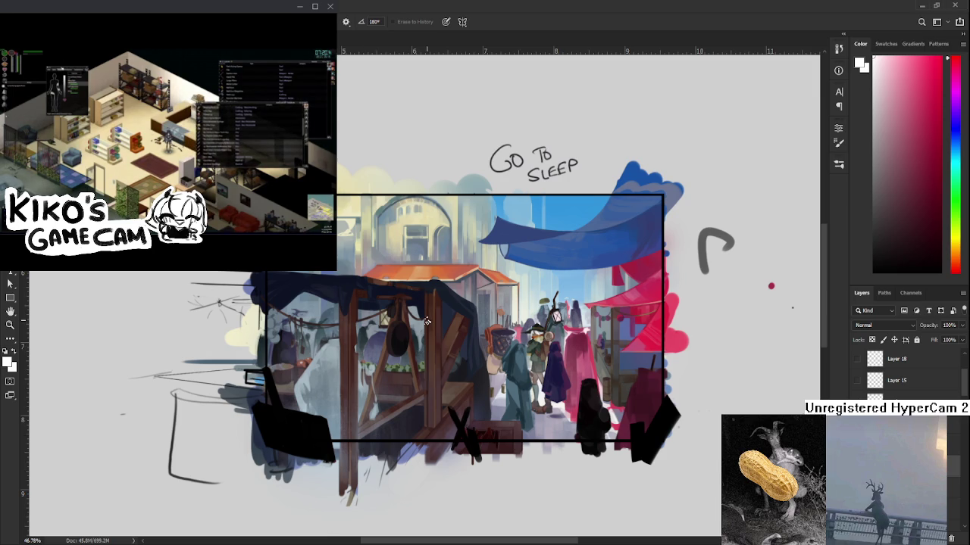
# Step: Zoom and pan around the market painting to show more of the left stall
pyautogui.scroll(1, 428, 321)
pyautogui.scroll(1, 436, 311)
pyautogui.scroll(1, 438, 319)
pyautogui.scroll(1, 438, 318)
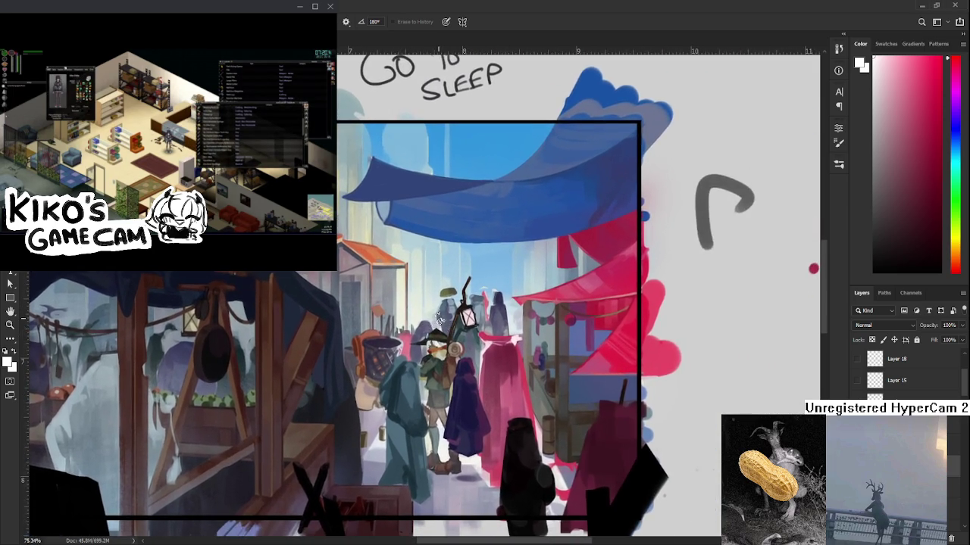
pyautogui.scroll(2, 440, 318)
pyautogui.scroll(1, 438, 310)
pyautogui.scroll(-2, 435, 288)
pyautogui.scroll(-2, 431, 237)
pyautogui.scroll(-3, 431, 239)
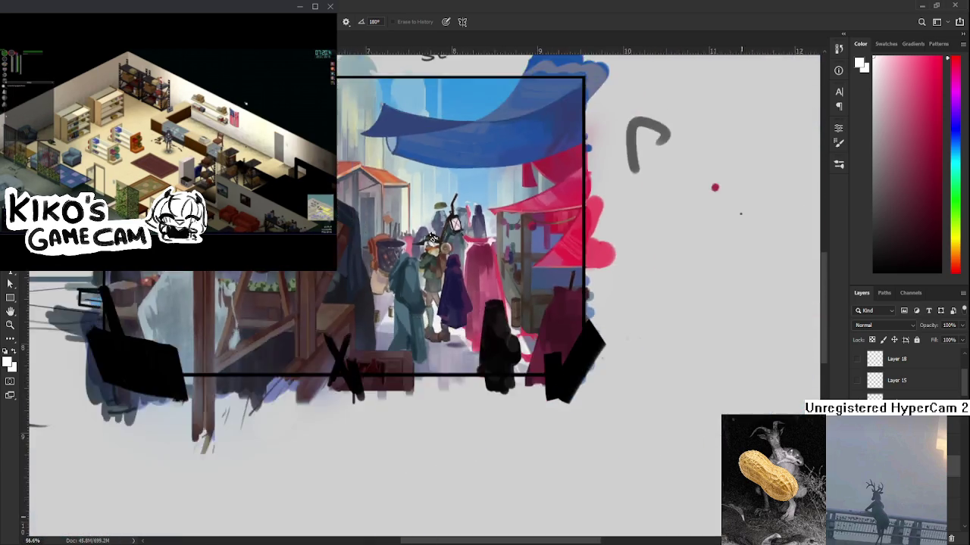
pyautogui.scroll(3, 435, 250)
pyautogui.scroll(1, 450, 275)
pyautogui.scroll(1, 444, 384)
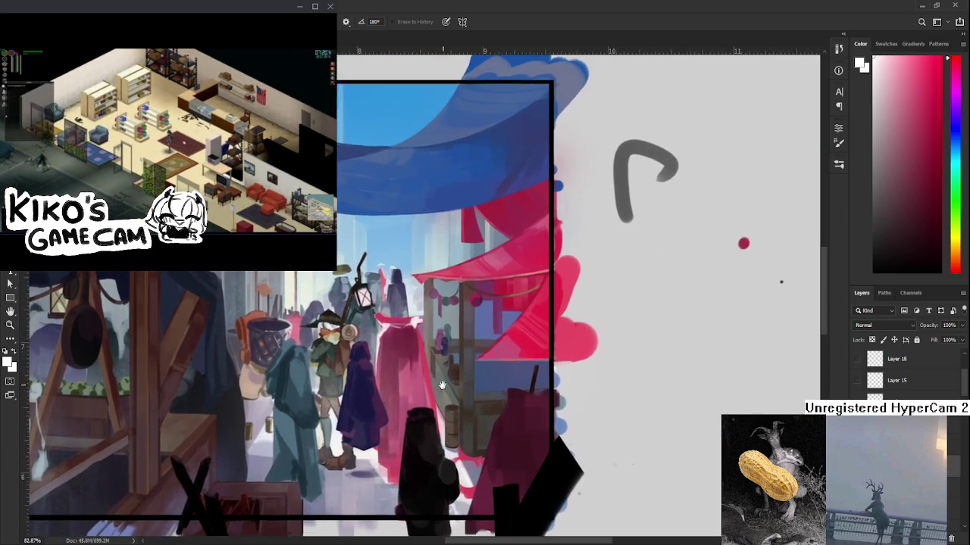
pyautogui.scroll(1, 443, 384)
pyautogui.scroll(-2, 379, 378)
pyautogui.scroll(2, 265, 371)
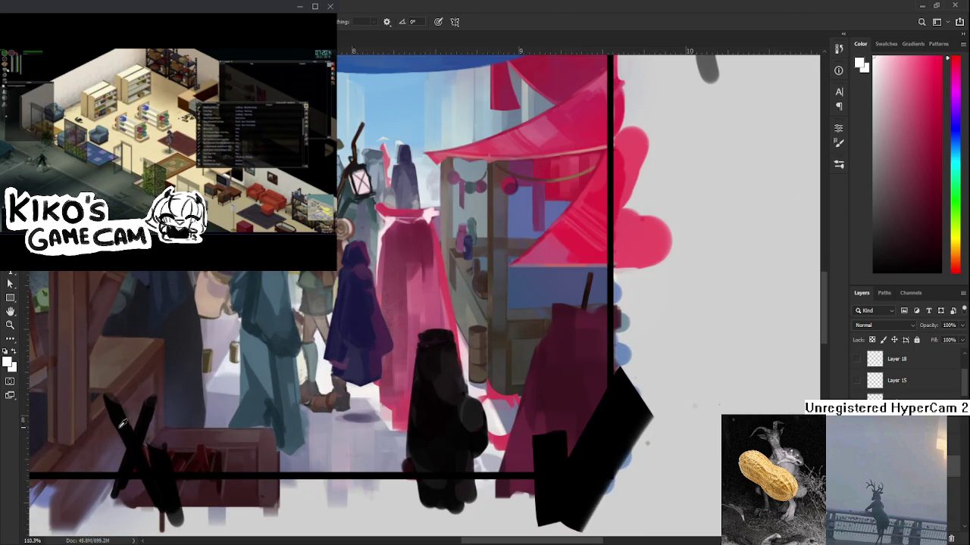
pyautogui.scroll(-2, 147, 425)
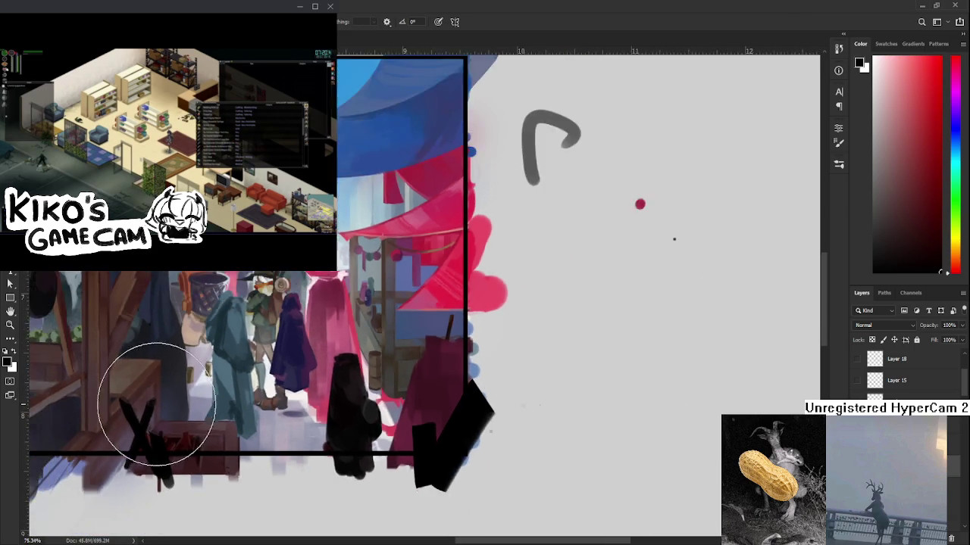
pyautogui.scroll(-2, 155, 403)
pyautogui.hscroll(-2, 325, 411)
pyautogui.hscroll(-2, 330, 395)
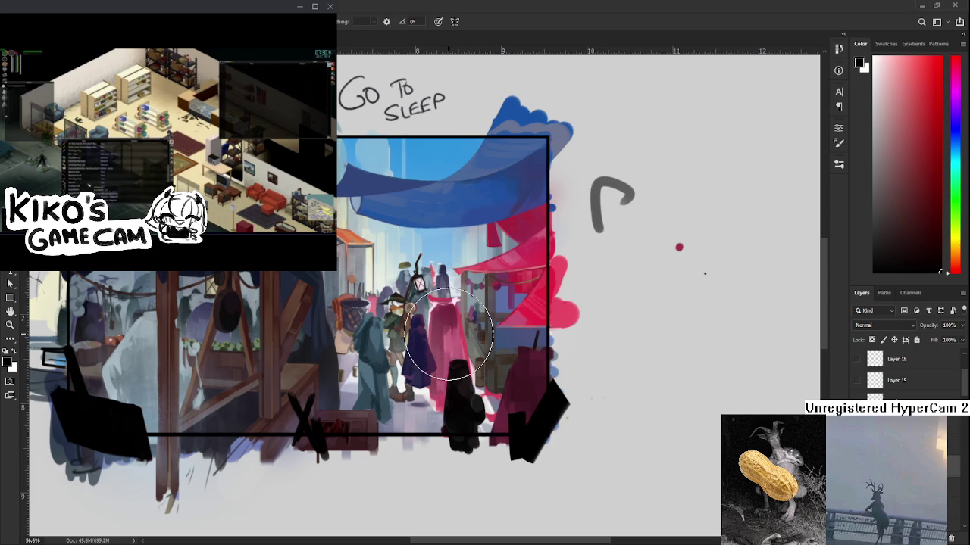
pyautogui.scroll(1, 387, 318)
pyautogui.scroll(1, 383, 318)
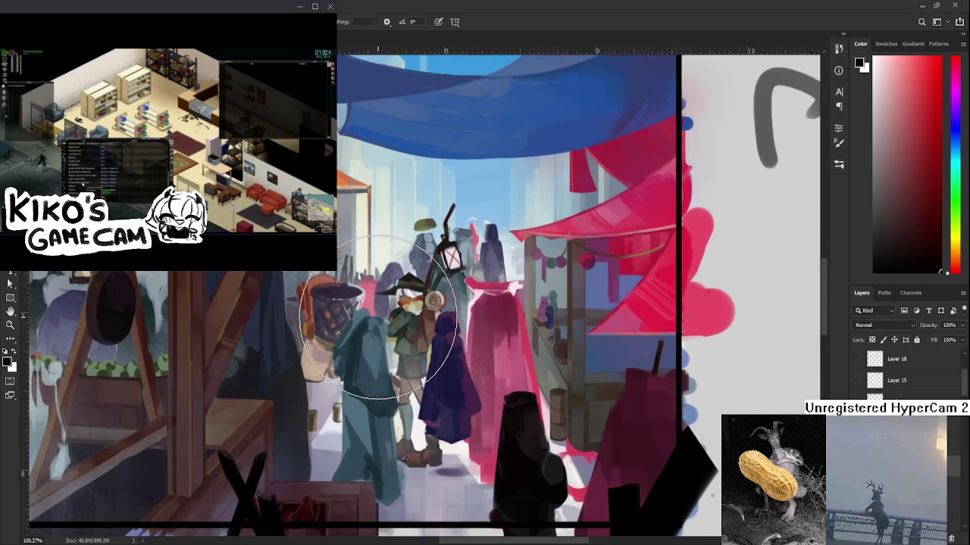
pyautogui.scroll(-1, 379, 318)
pyautogui.scroll(-1, 379, 318)
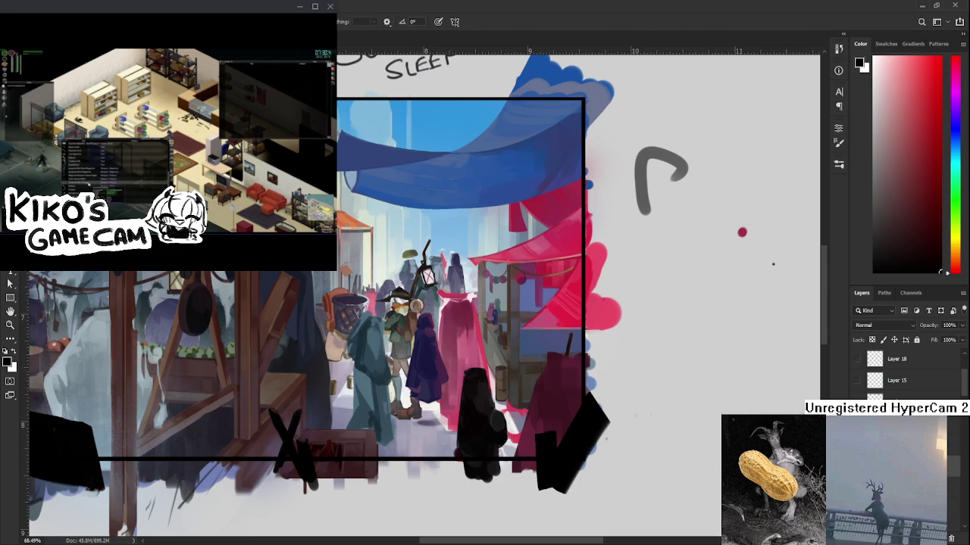
pyautogui.moveTo(379, 319); pyautogui.dragTo(510, 321)
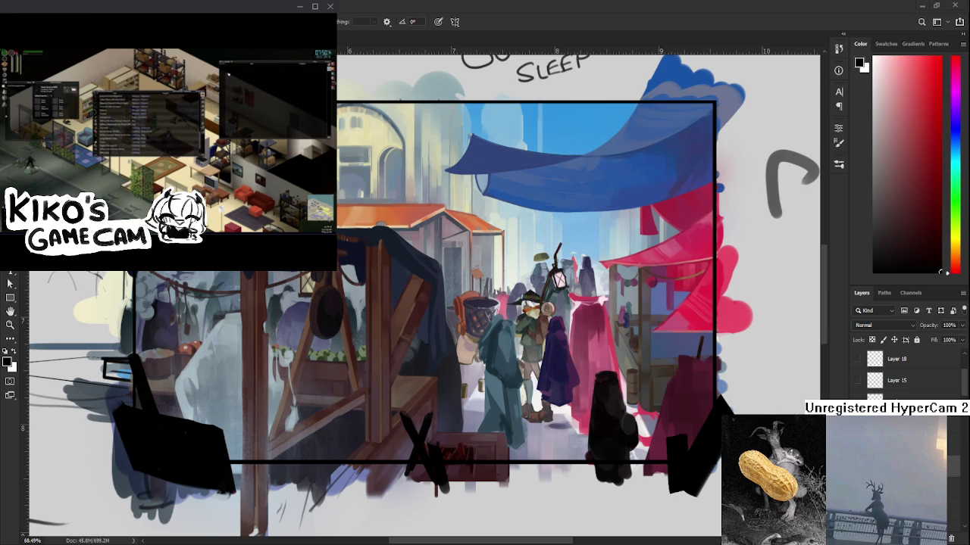
# Step: Paste in the winged-girl sketch and commit it
pyautogui.hotkey('ctrl', 't')
pyautogui.scroll(-5, 526, 269)
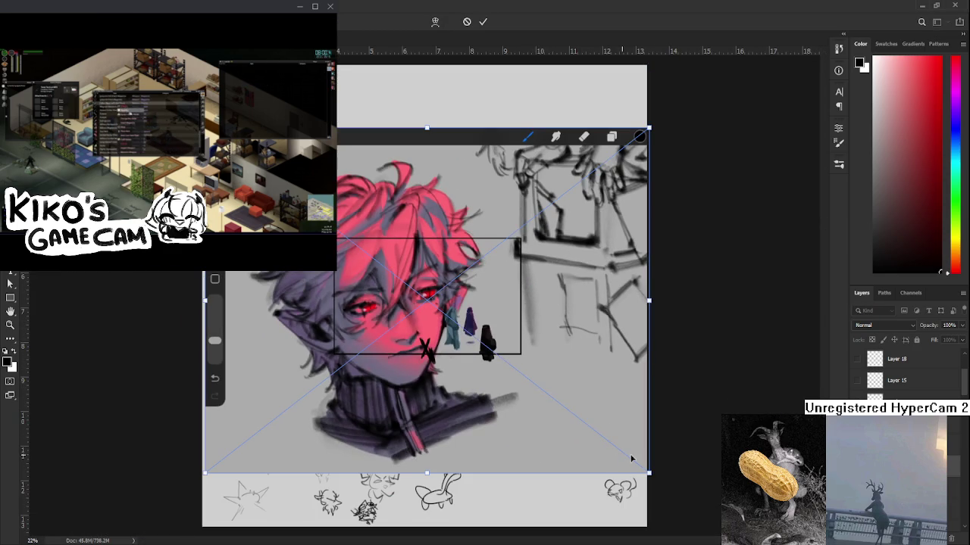
pyautogui.hotkey('ctrl', 'v')
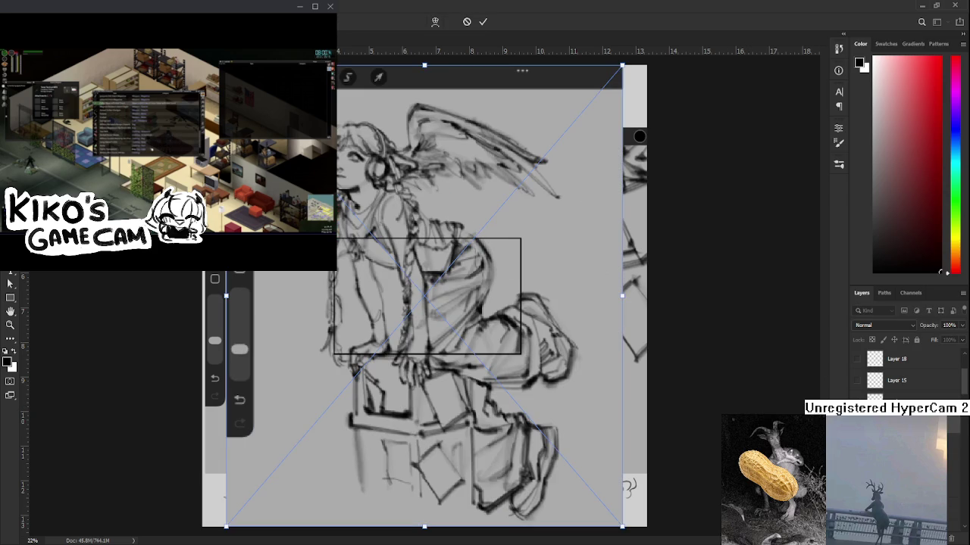
pyautogui.press('Return')
# Step: Scale the winged-girl sketch down toward the bottom-left
pyautogui.hotkey('ctrl', 't')
pyautogui.moveTo(647, 66)
pyautogui.mouseDown()
pyautogui.moveTo(455, 270)
pyautogui.moveTo(497, 135)
pyautogui.mouseUp()
pyautogui.scroll(2, 496, 135)
pyautogui.scroll(2, 496, 135)
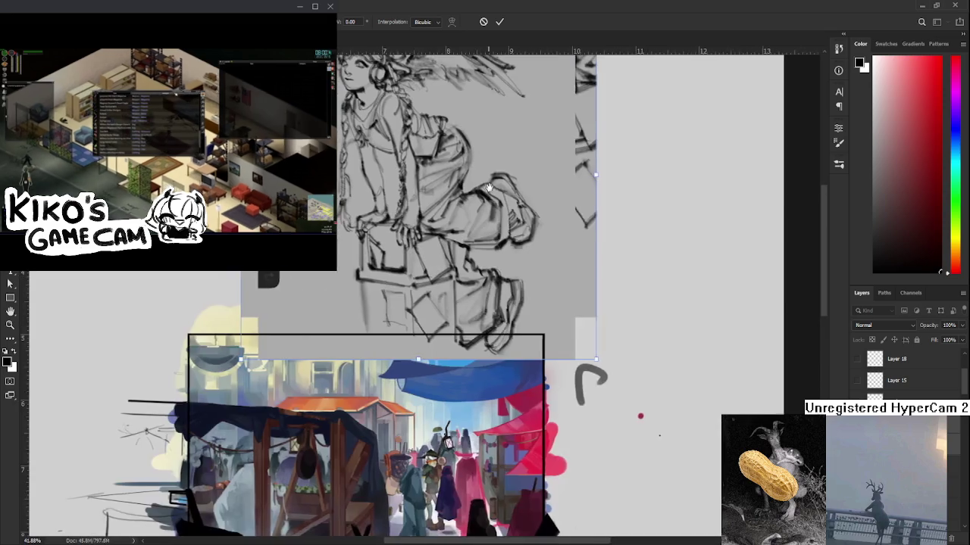
pyautogui.scroll(3, 496, 135)
pyautogui.hotkey('ctrl', 'z')
pyautogui.hotkey('ctrl', 'z')
pyautogui.hotkey('ctrl', 'z')
pyautogui.hotkey('ctrl', 'z')
pyautogui.hotkey('ctrl', 'shift', 'z')
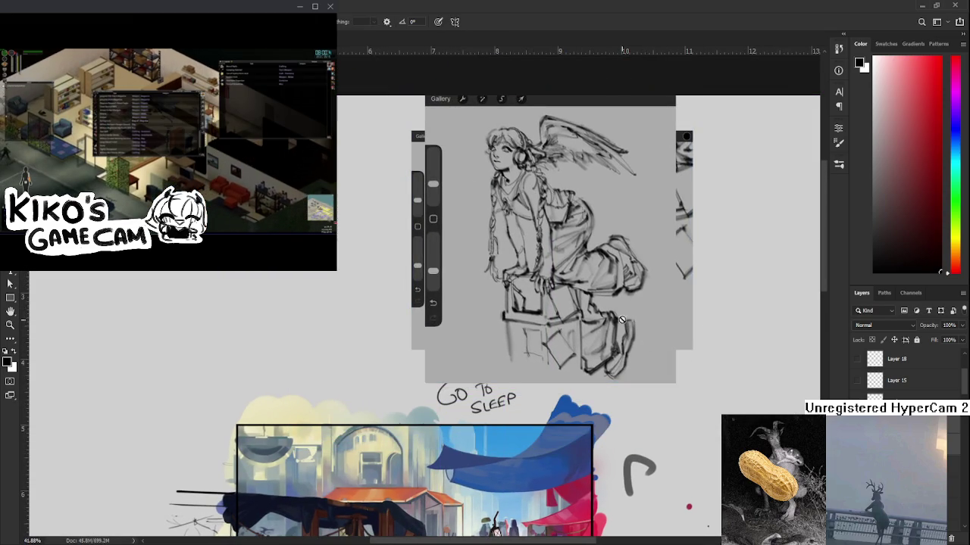
pyautogui.scroll(-1, 692, 321)
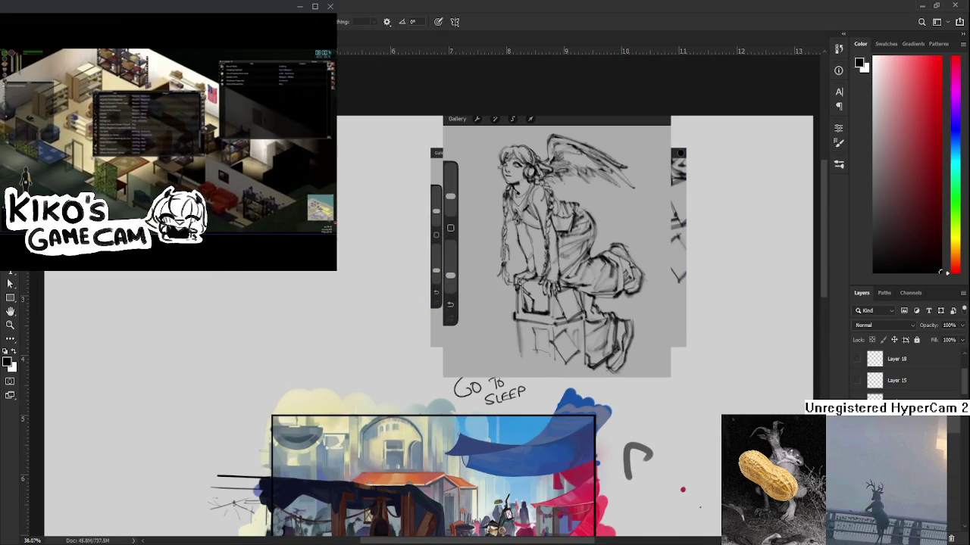
# Step: Move the red-haired head painting left beside the sketch
pyautogui.hotkey('ctrl', 't')
pyautogui.moveTo(605, 298); pyautogui.dragTo(444, 266)
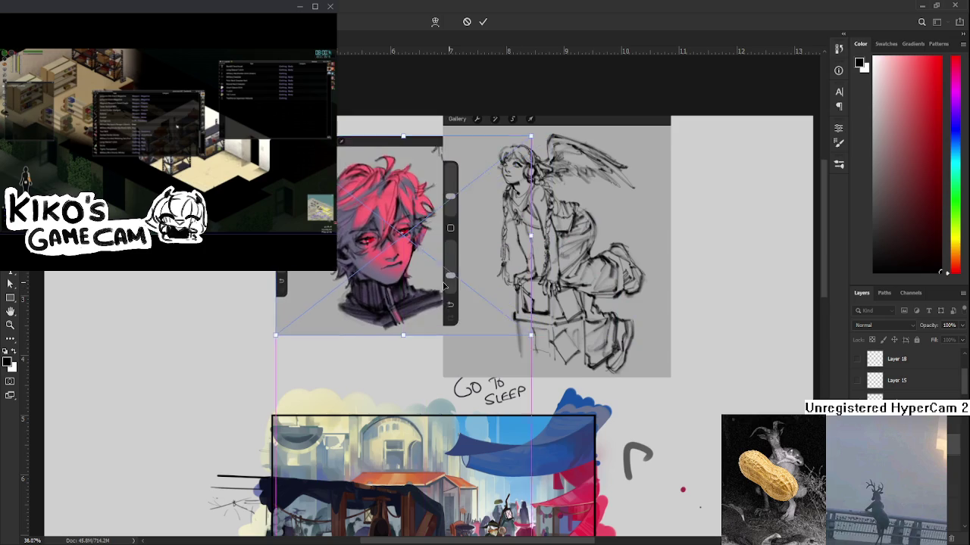
pyautogui.press('Return')
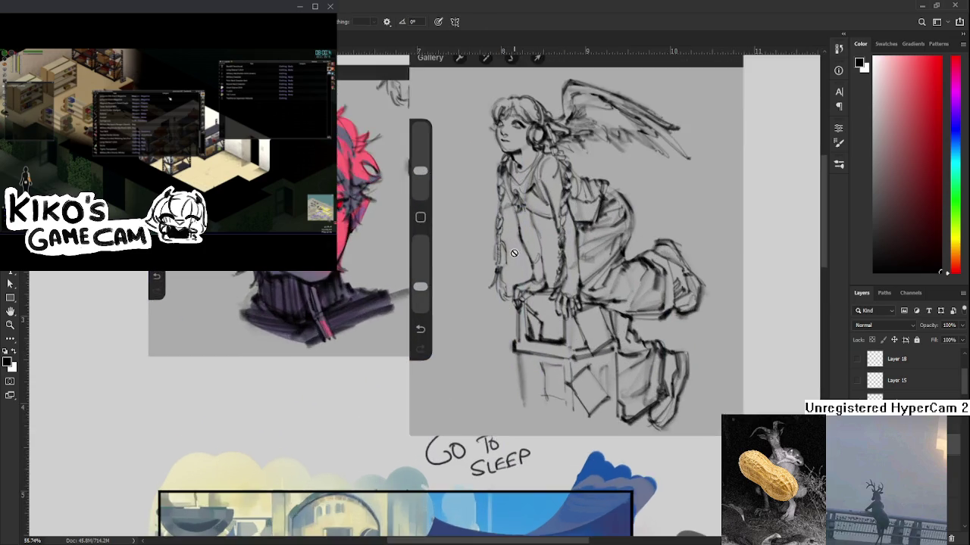
pyautogui.scroll(5, 469, 280)
pyautogui.moveTo(523, 267)
pyautogui.mouseDown()
pyautogui.moveTo(534, 296)
pyautogui.moveTo(608, 296)
pyautogui.mouseUp()
pyautogui.moveTo(477, 317)
pyautogui.mouseDown()
pyautogui.moveTo(606, 295)
pyautogui.moveTo(598, 328)
pyautogui.mouseUp()
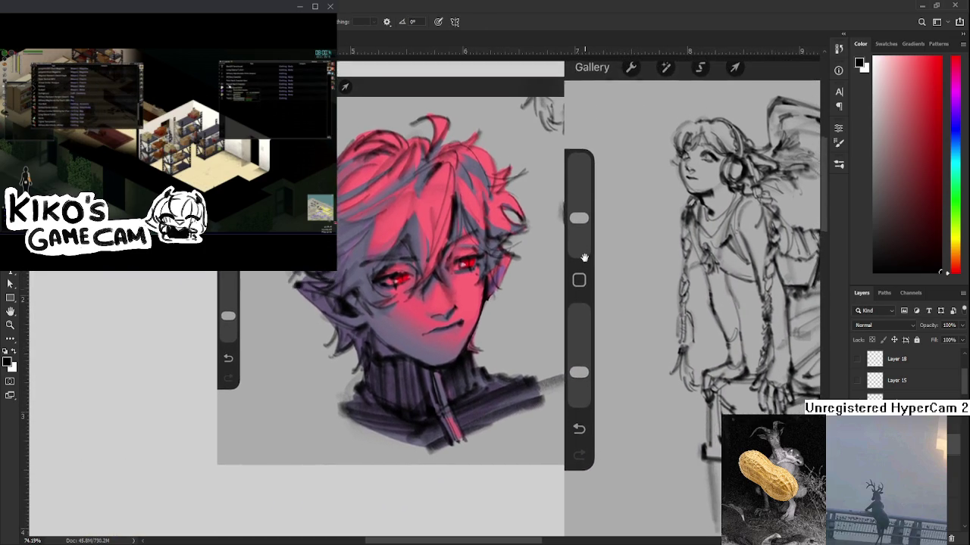
pyautogui.moveTo(710, 331)
pyautogui.mouseDown()
pyautogui.moveTo(578, 324)
pyautogui.moveTo(486, 301)
pyautogui.moveTo(447, 213)
pyautogui.moveTo(452, 262)
pyautogui.moveTo(606, 282)
pyautogui.mouseUp()
pyautogui.moveTo(530, 250)
pyautogui.mouseDown()
pyautogui.moveTo(464, 159)
pyautogui.moveTo(443, 105)
pyautogui.moveTo(521, 354)
pyautogui.moveTo(562, 359)
pyautogui.mouseUp()
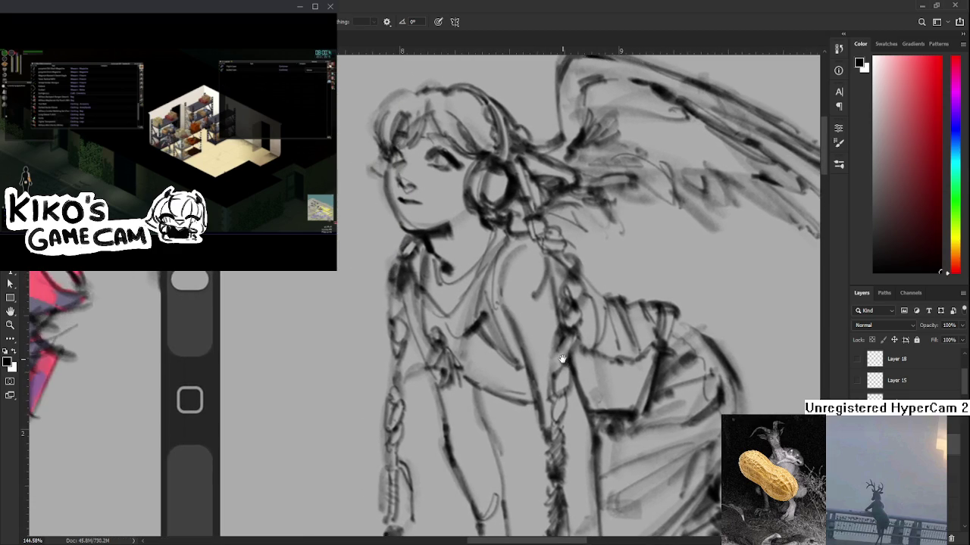
pyautogui.scroll(-5, 601, 292)
pyautogui.scroll(3, 601, 293)
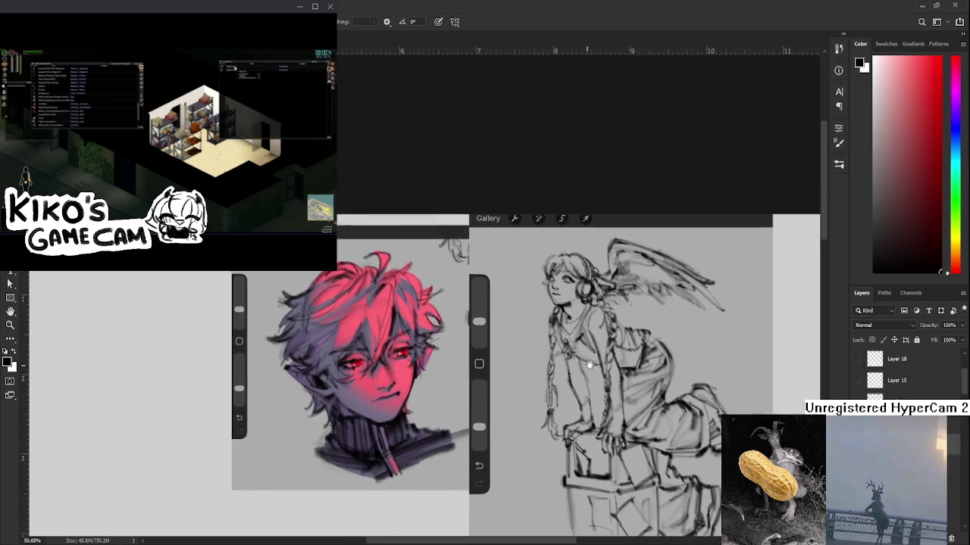
pyautogui.scroll(1, 581, 389)
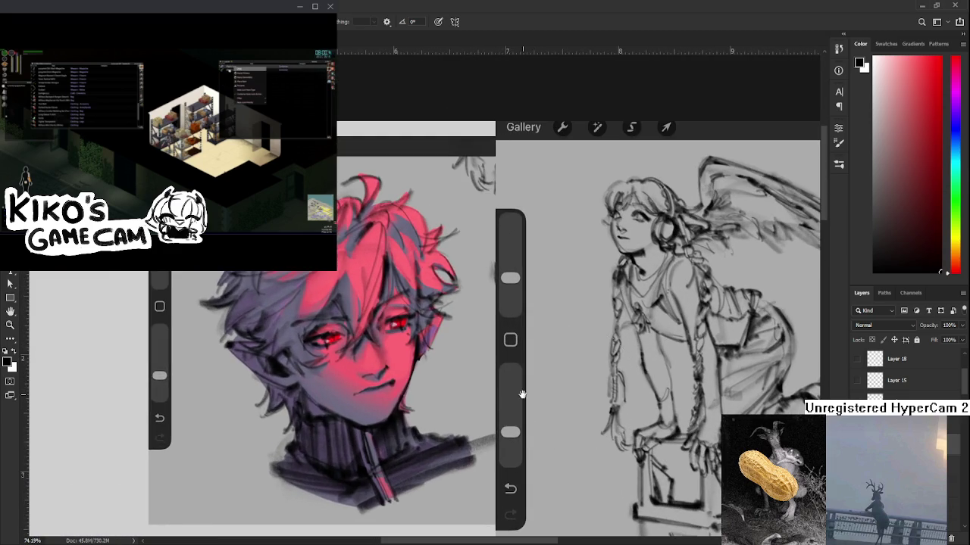
pyautogui.scroll(1, 537, 312)
pyautogui.scroll(-3, 471, 435)
pyautogui.moveTo(530, 424); pyautogui.dragTo(577, 380)
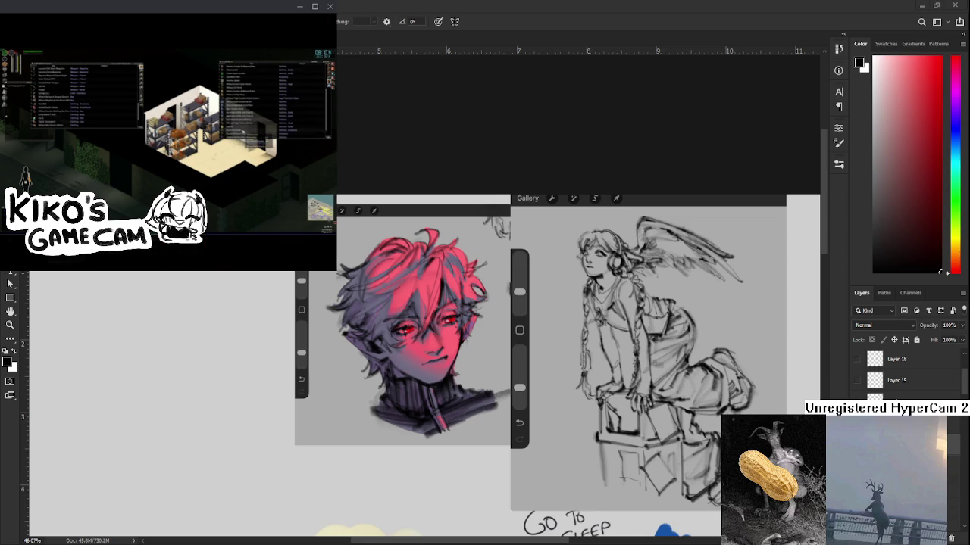
pyautogui.scroll(5, 523, 388)
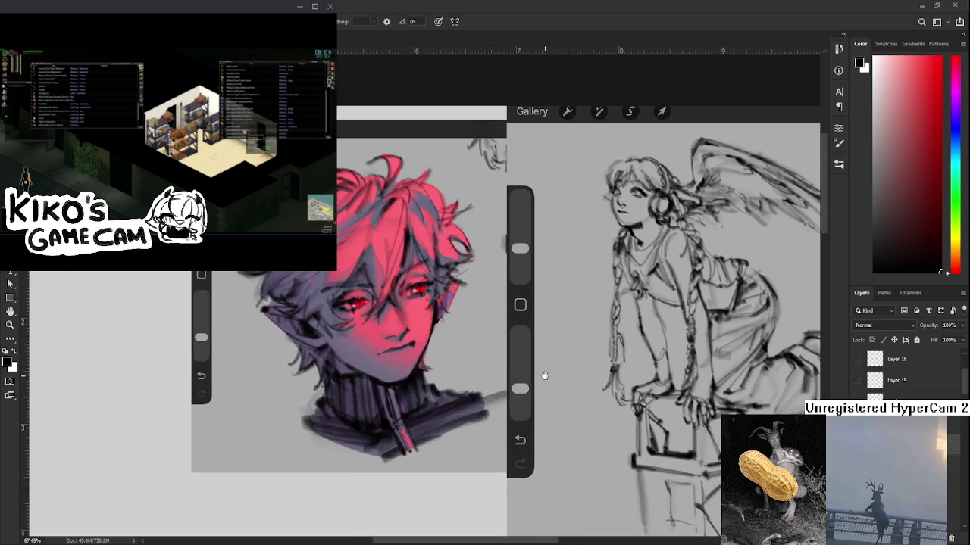
pyautogui.scroll(-2, 474, 366)
pyautogui.scroll(-3, 522, 341)
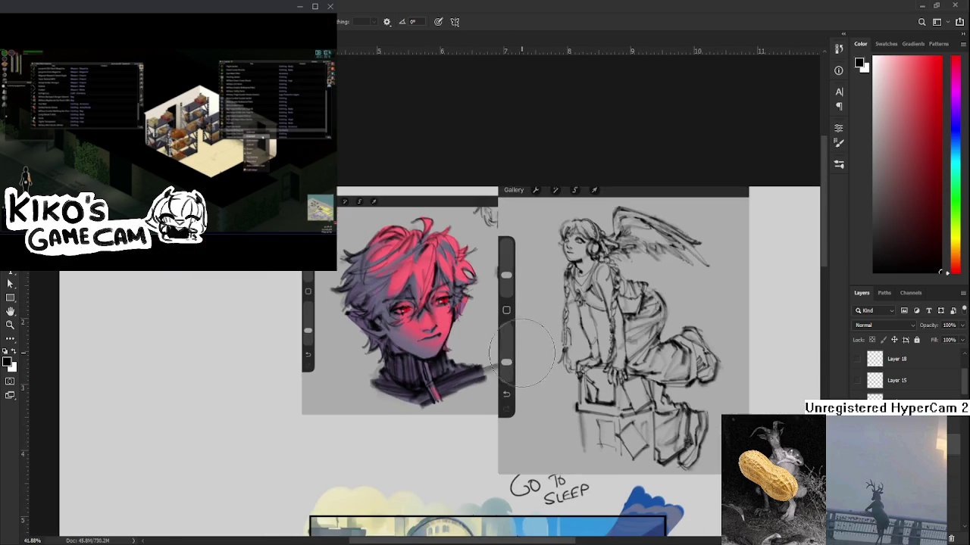
pyautogui.scroll(-1, 536, 329)
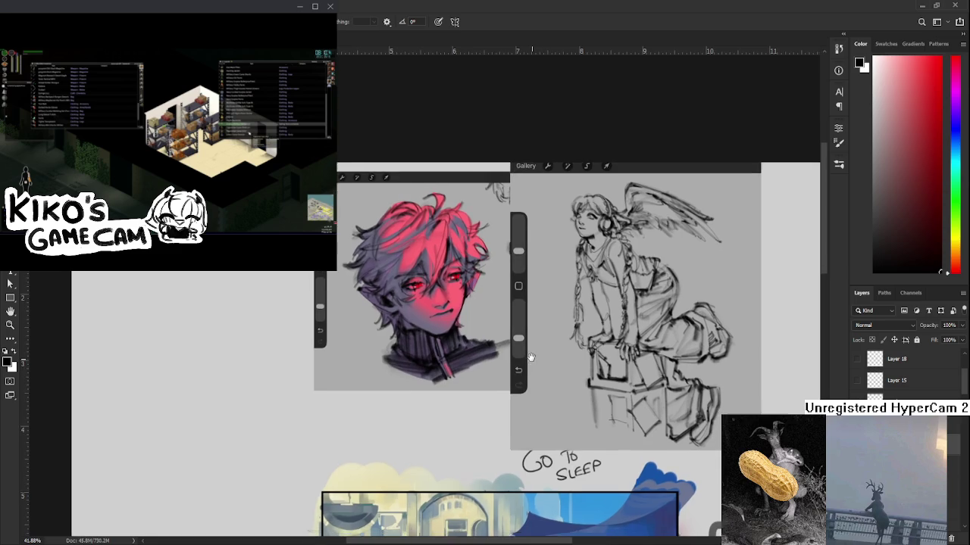
pyautogui.scroll(1, 543, 319)
pyautogui.moveTo(634, 344)
pyautogui.mouseDown()
pyautogui.moveTo(635, 236)
pyautogui.moveTo(580, 347)
pyautogui.moveTo(596, 371)
pyautogui.moveTo(623, 363)
pyautogui.mouseUp()
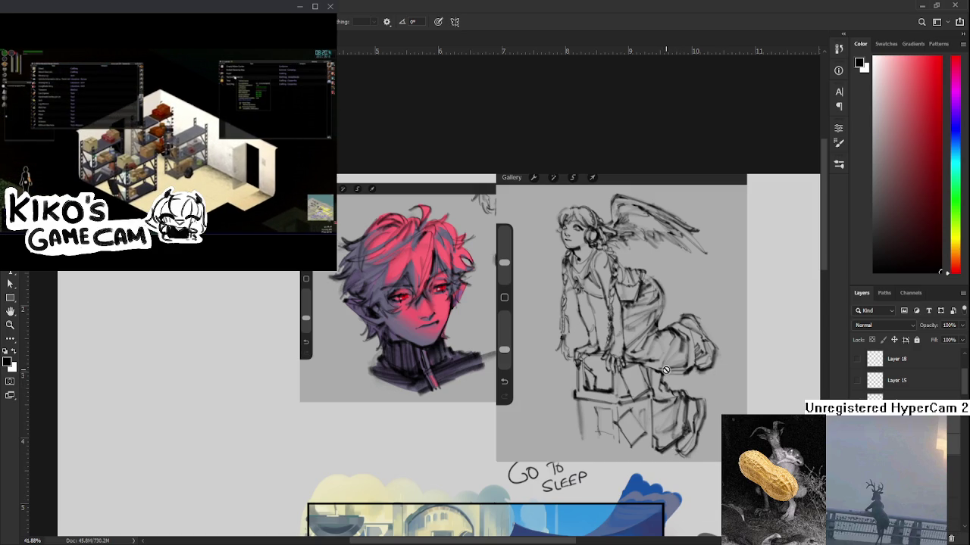
pyautogui.scroll(-3, 581, 413)
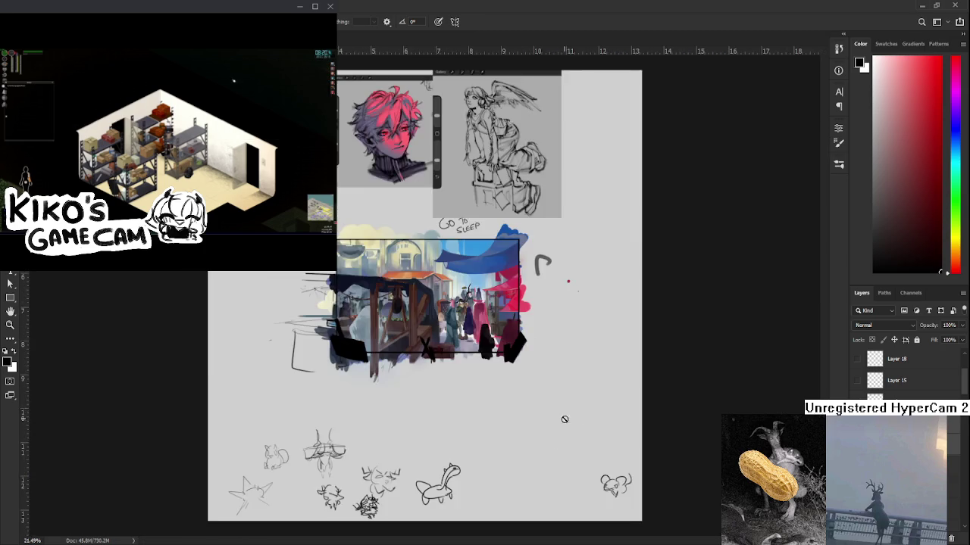
# Step: Zoom into and pan around the market painting to inspect the silhouettes and awnings
pyautogui.scroll(3, 432, 318)
pyautogui.scroll(-2, 433, 318)
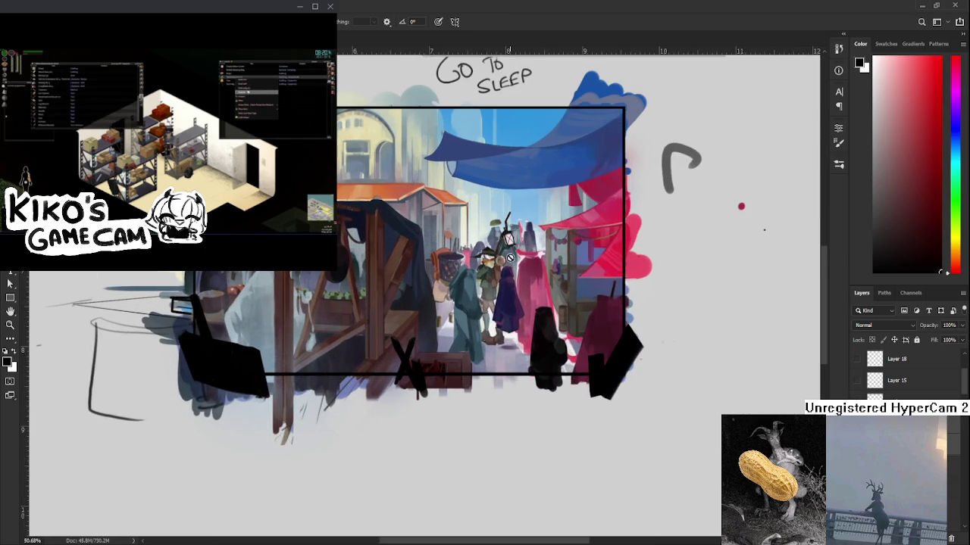
pyautogui.scroll(3, 433, 318)
pyautogui.scroll(1, 564, 364)
pyautogui.scroll(1, 560, 371)
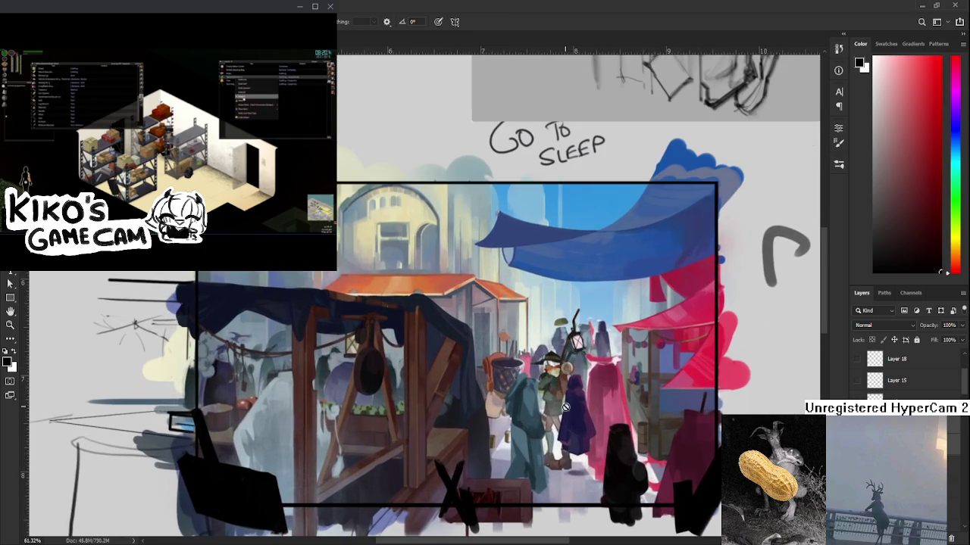
pyautogui.scroll(1, 543, 386)
pyautogui.moveTo(543, 387); pyautogui.dragTo(538, 387)
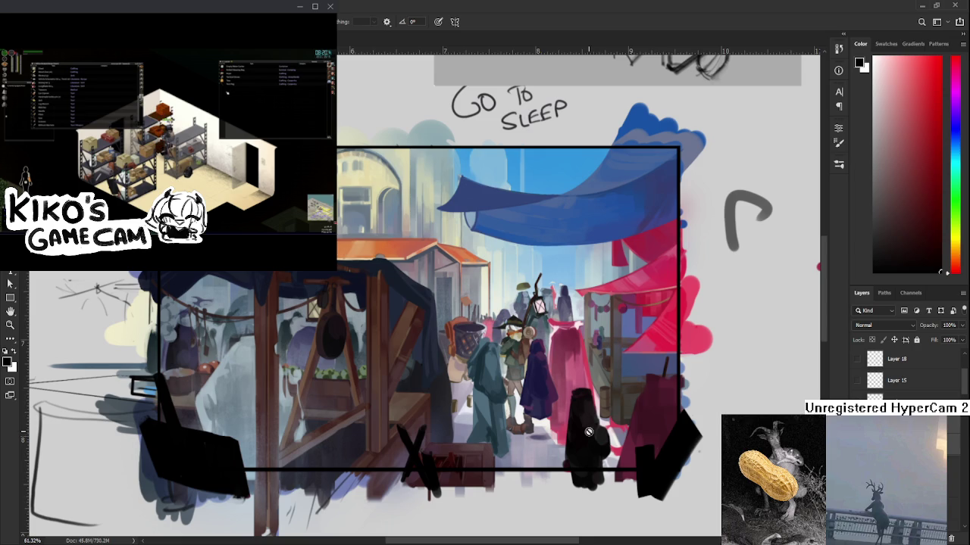
pyautogui.moveTo(590, 432); pyautogui.dragTo(620, 421)
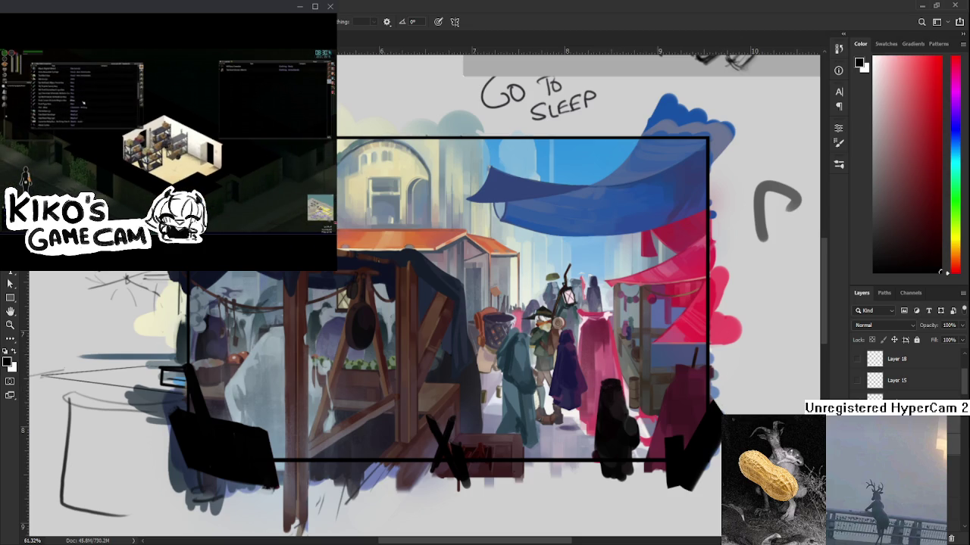
pyautogui.scroll(-3, 751, 264)
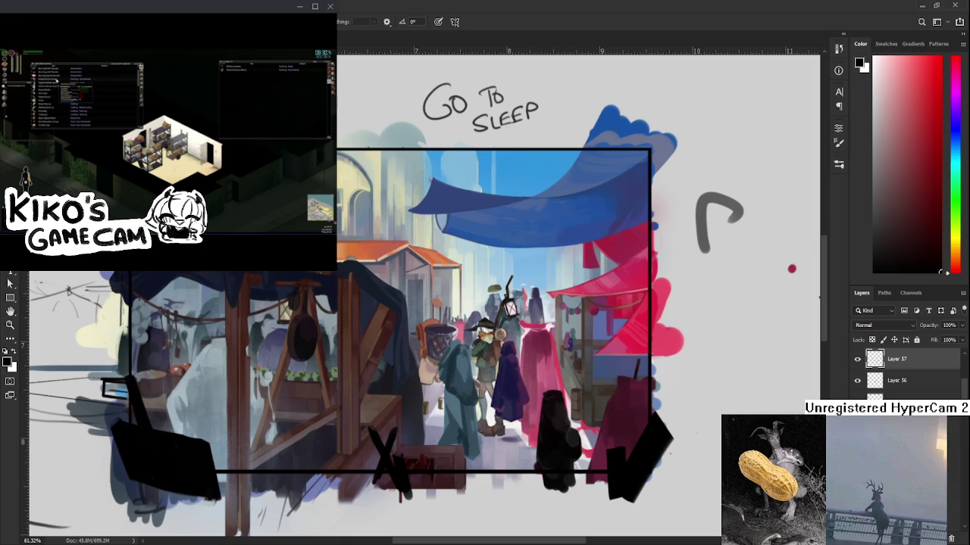
pyautogui.scroll(-3, 629, 399)
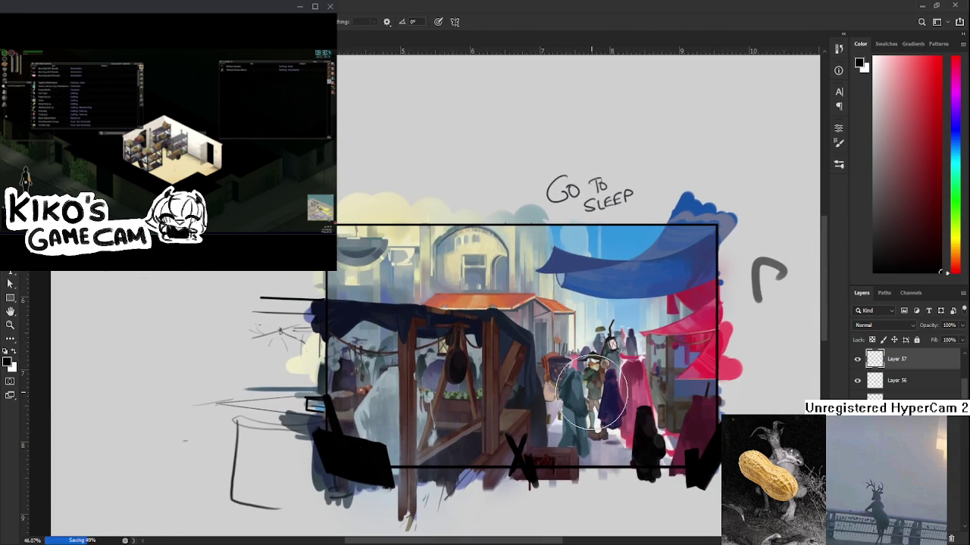
pyautogui.scroll(1, 592, 388)
pyautogui.scroll(1, 591, 401)
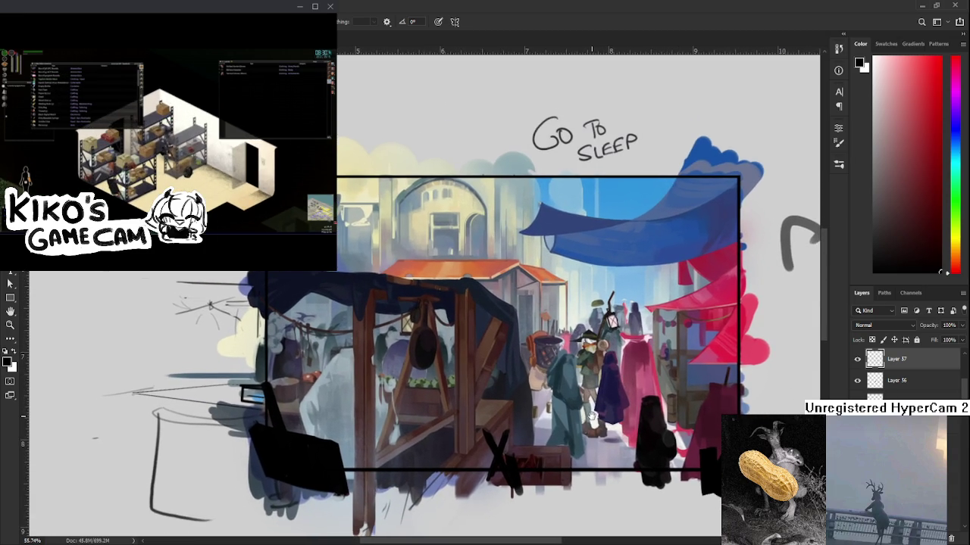